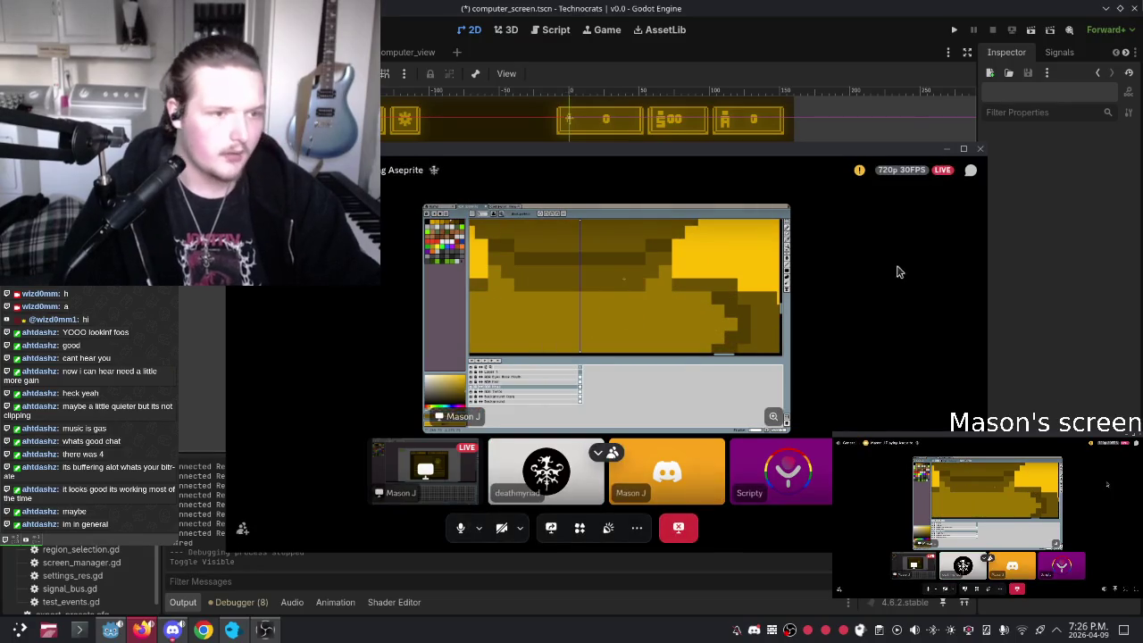
Step: Minimize the Discord stream pop-out to reveal the computer_screen.tscn region map
{"action": "mouse_move", "coordinate": [860, 171]}
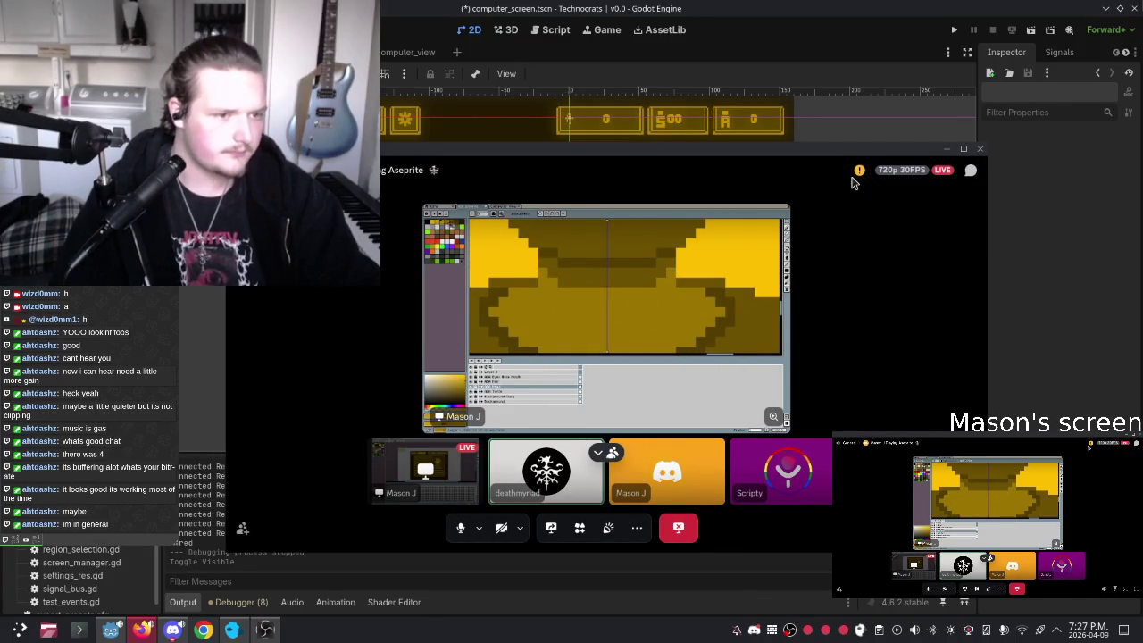
{"action": "left_click", "coordinate": [947, 151]}
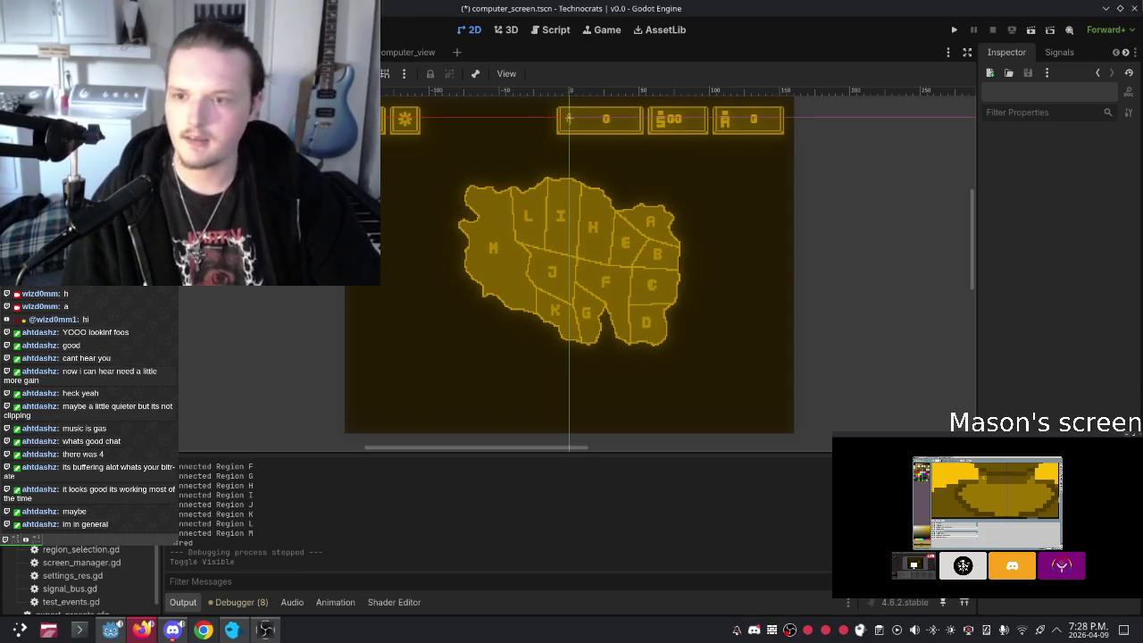
Step: Change the gear node from MenuButton to Button and revoke its scene unique name
{"action": "left_click", "coordinate": [404, 120]}
{"action": "right_click", "coordinate": [90, 205]}
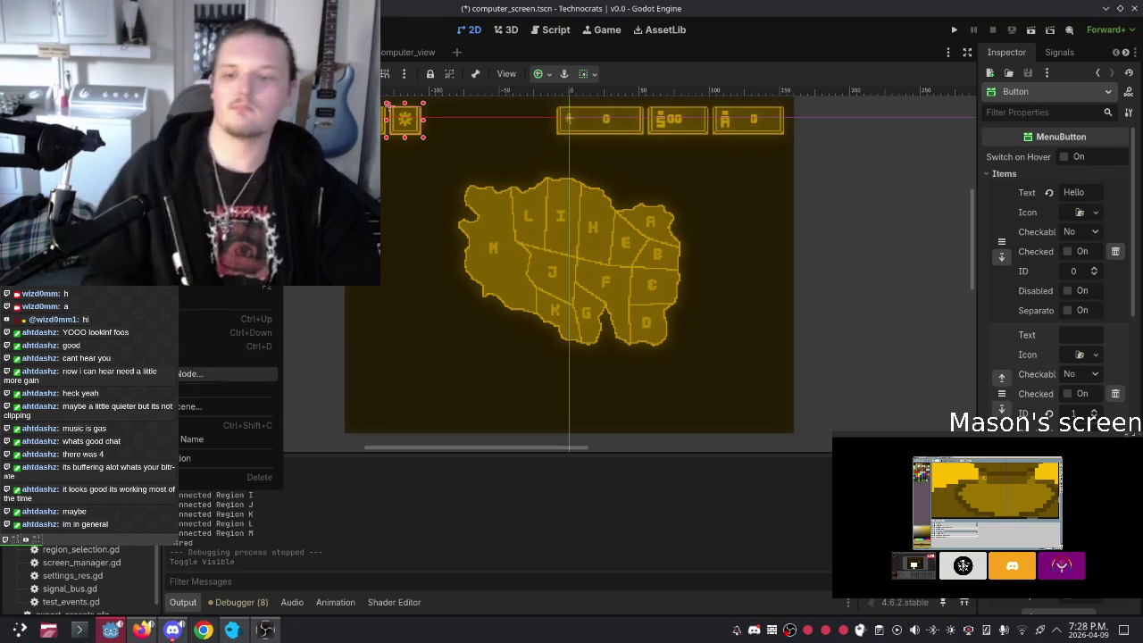
{"action": "left_click", "coordinate": [223, 250]}
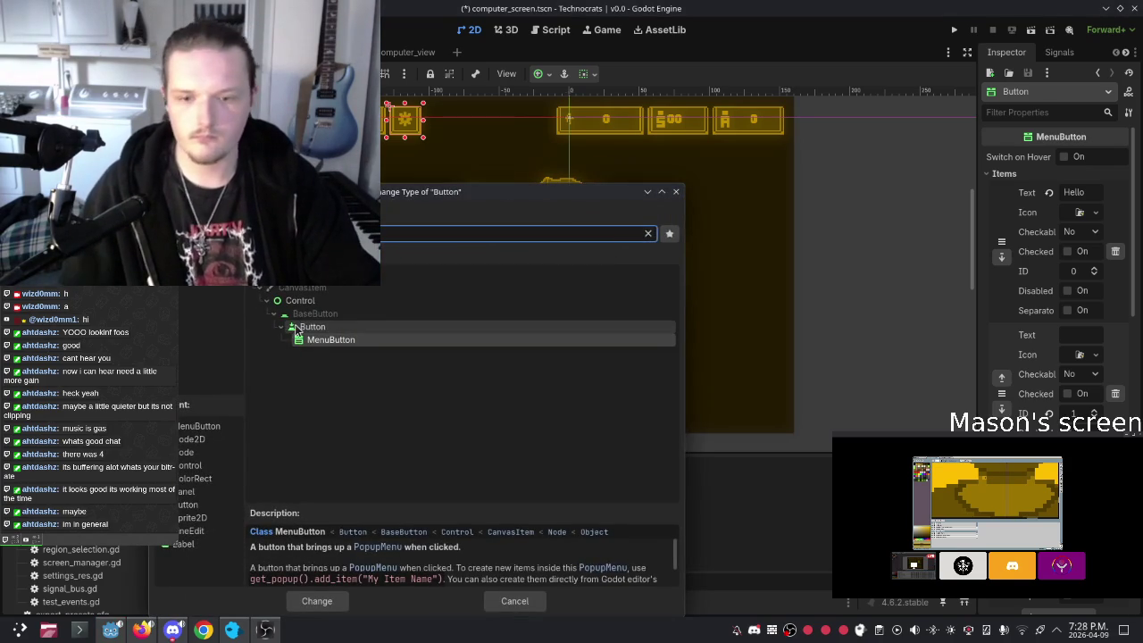
{"action": "key", "text": "Up"}
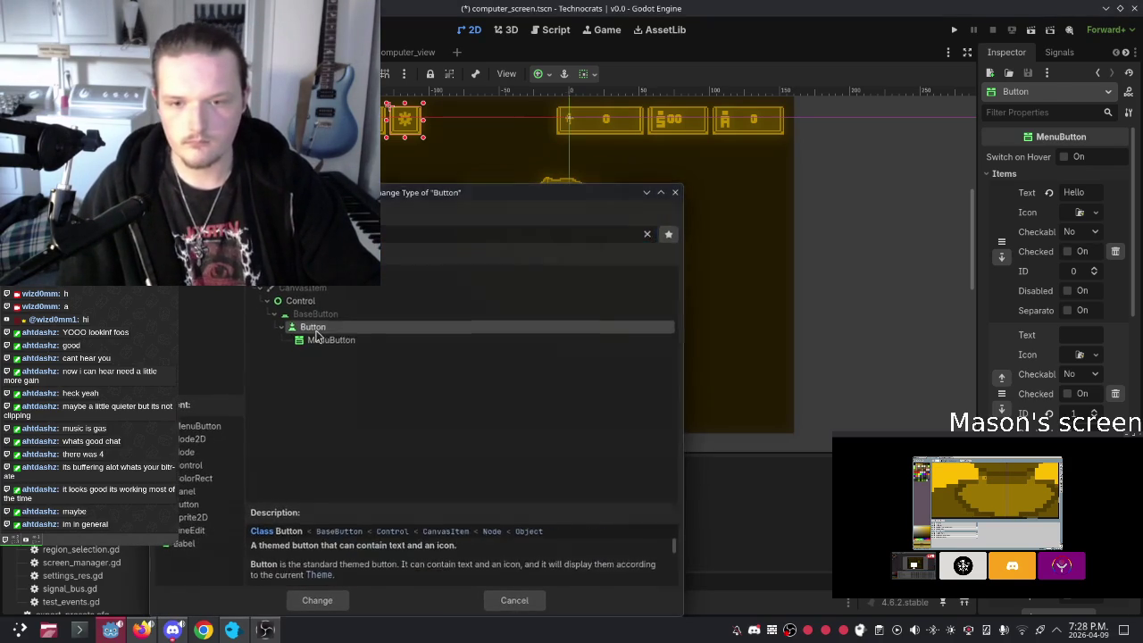
{"action": "key", "text": "Return"}
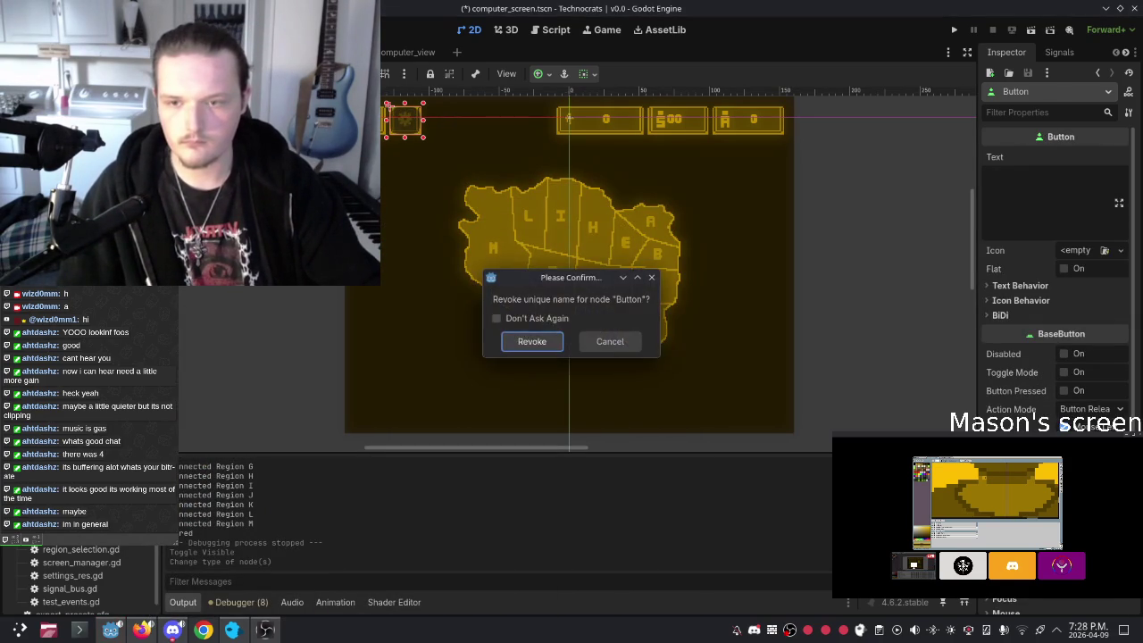
{"action": "left_click", "coordinate": [527, 344]}
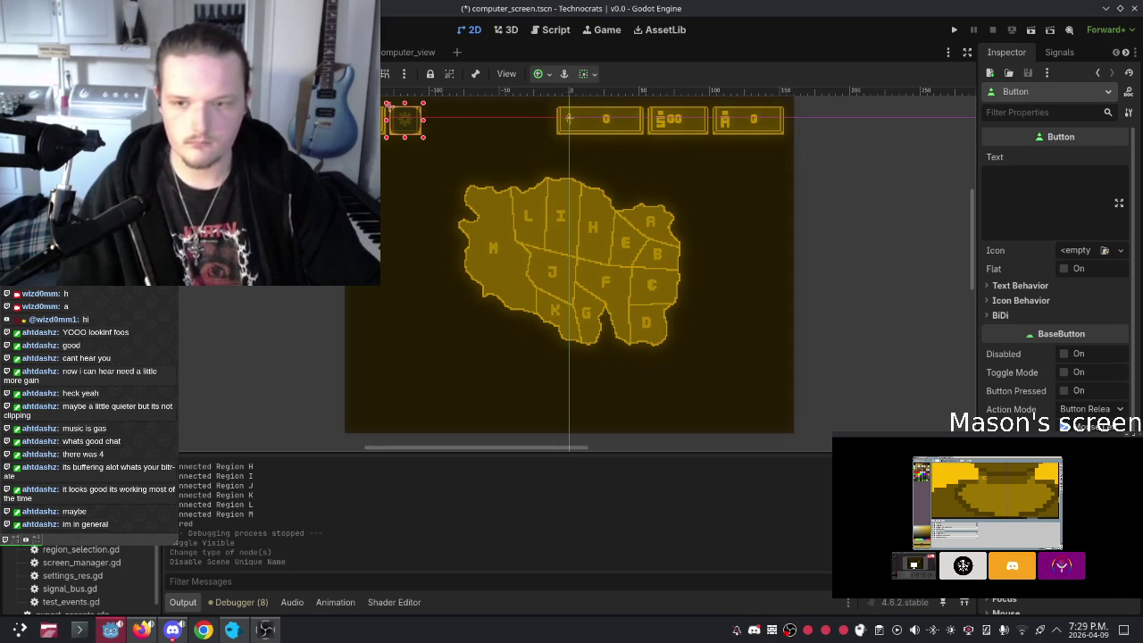
Step: Check the button's pressed() connection to _on_pressed(), then switch to screen_manager.gd
{"action": "left_click", "coordinate": [1059, 52]}
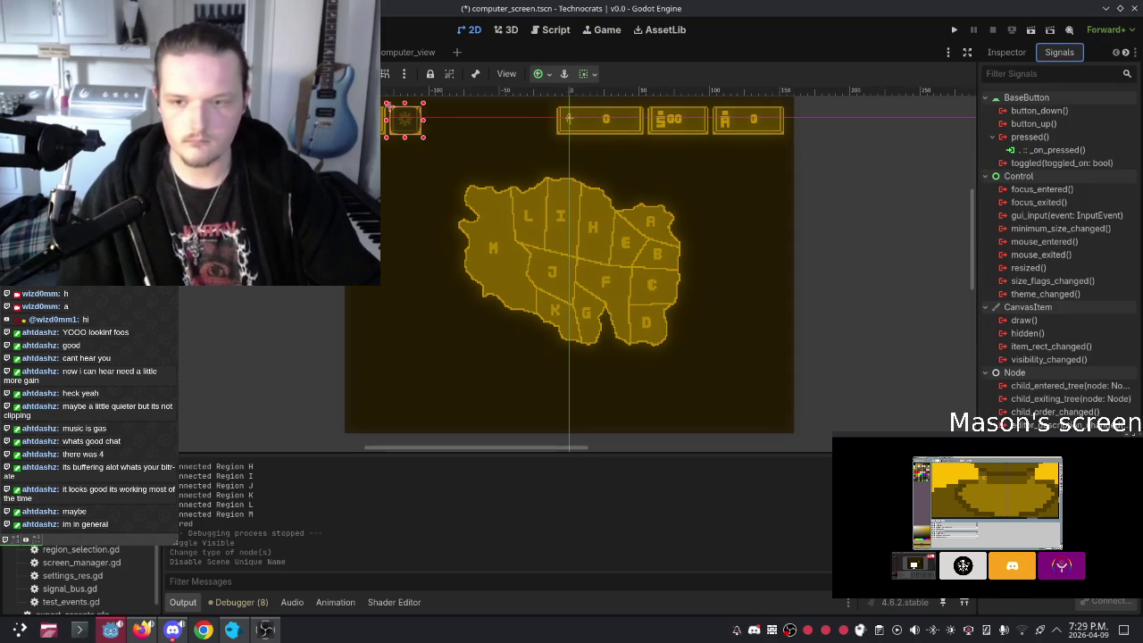
{"action": "left_click", "coordinate": [1049, 150]}
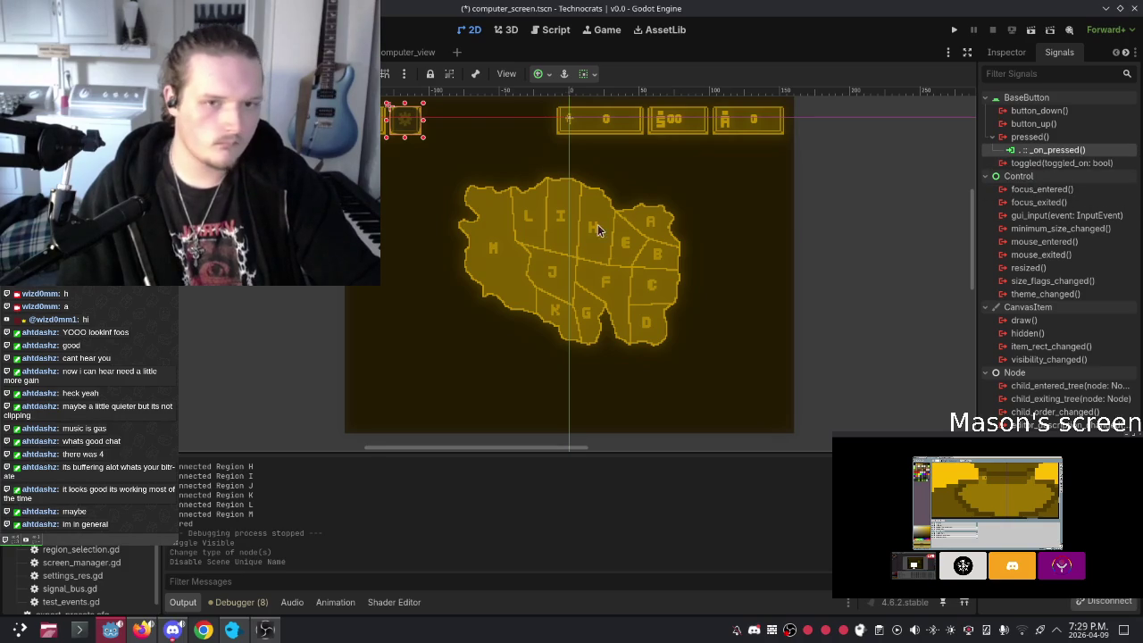
{"action": "left_click", "coordinate": [547, 31]}
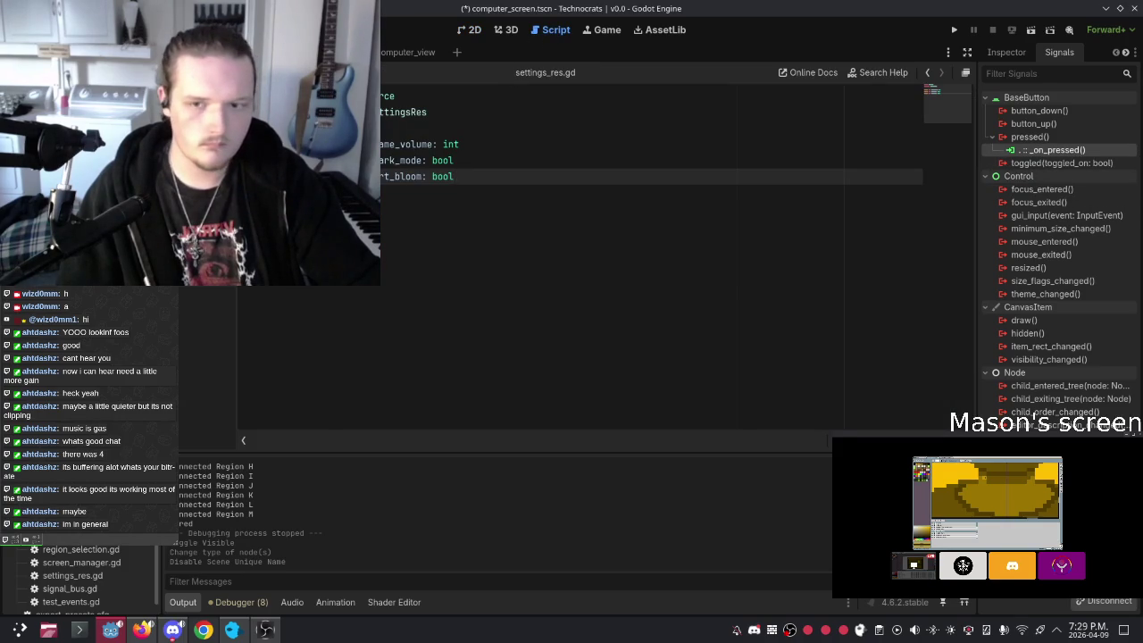
{"action": "key", "text": "alt+Left"}
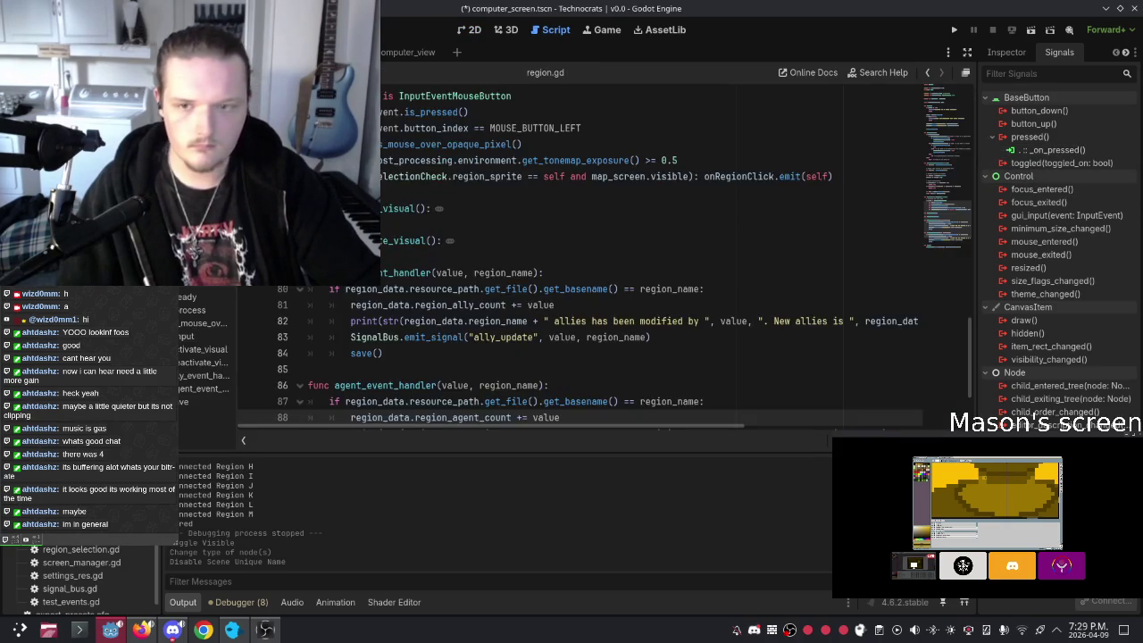
{"action": "key", "text": "alt+Left"}
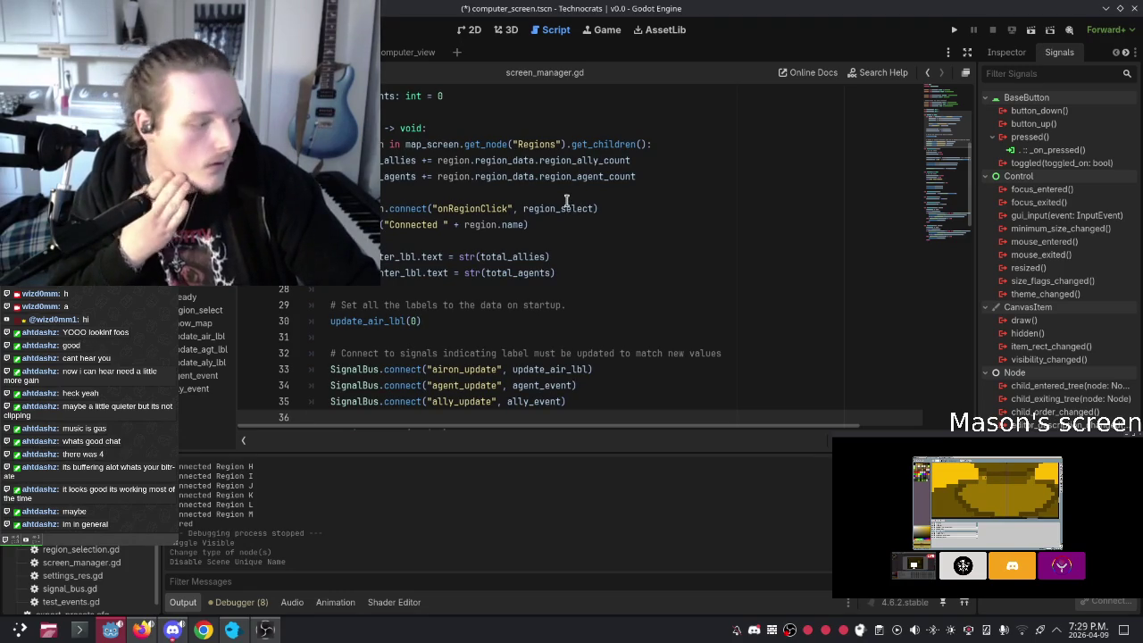
Step: Add two blank lines after the total_agents declaration in screen_manager.gd
{"action": "scroll", "coordinate": [535, 191], "scroll_direction": "up", "scroll_amount": 5}
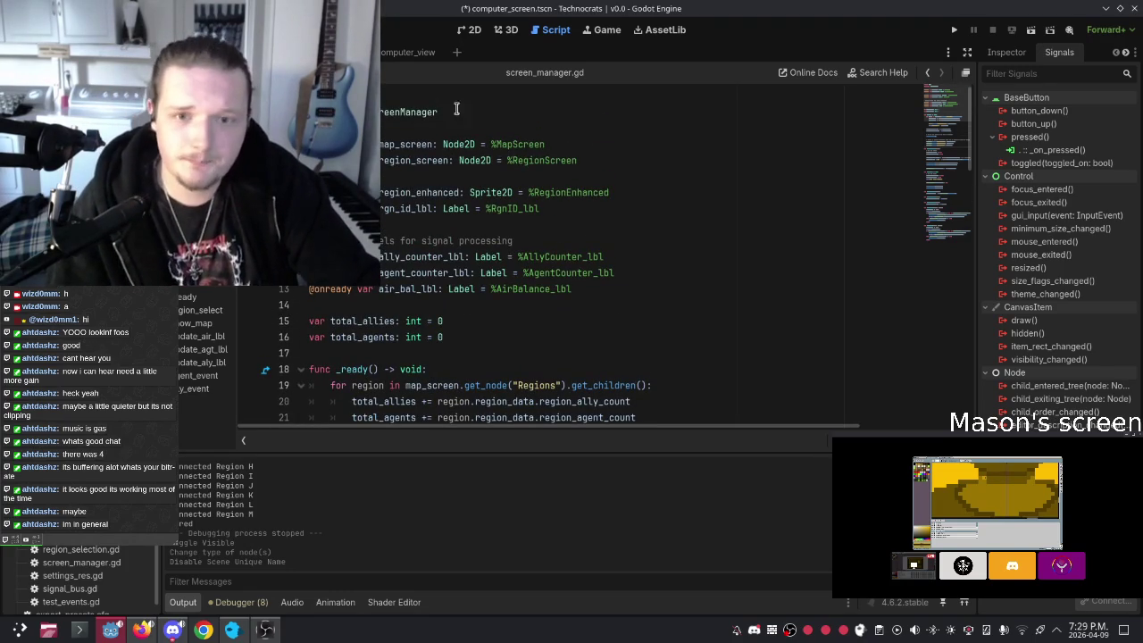
{"action": "scroll", "coordinate": [486, 171], "scroll_direction": "down", "scroll_amount": 3}
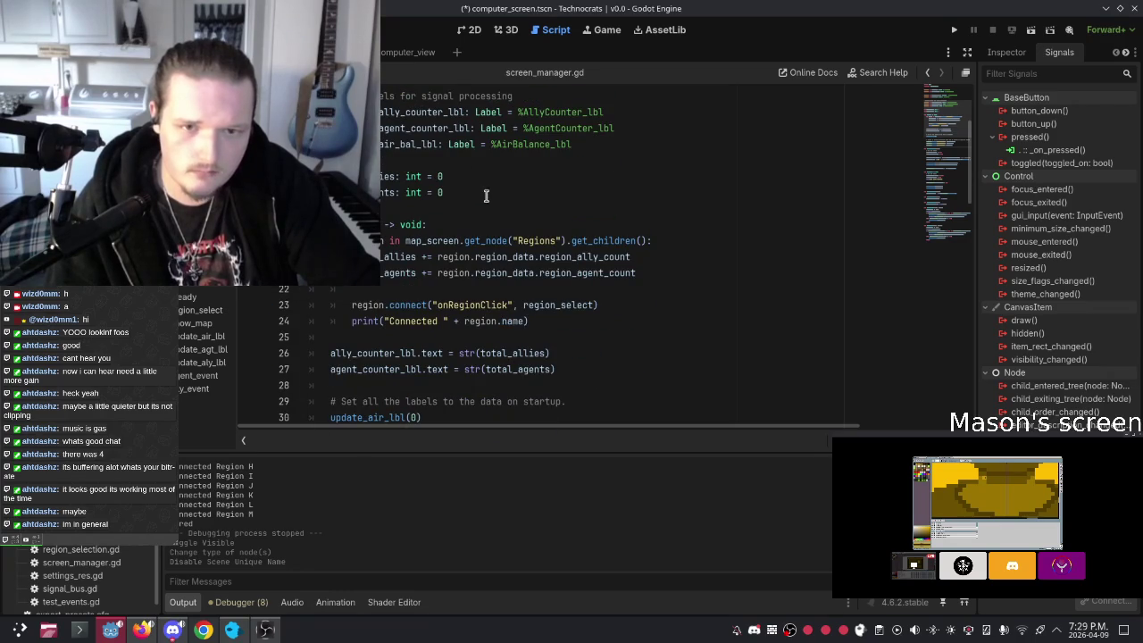
{"action": "left_click", "coordinate": [494, 193]}
{"action": "key", "text": "Return"}
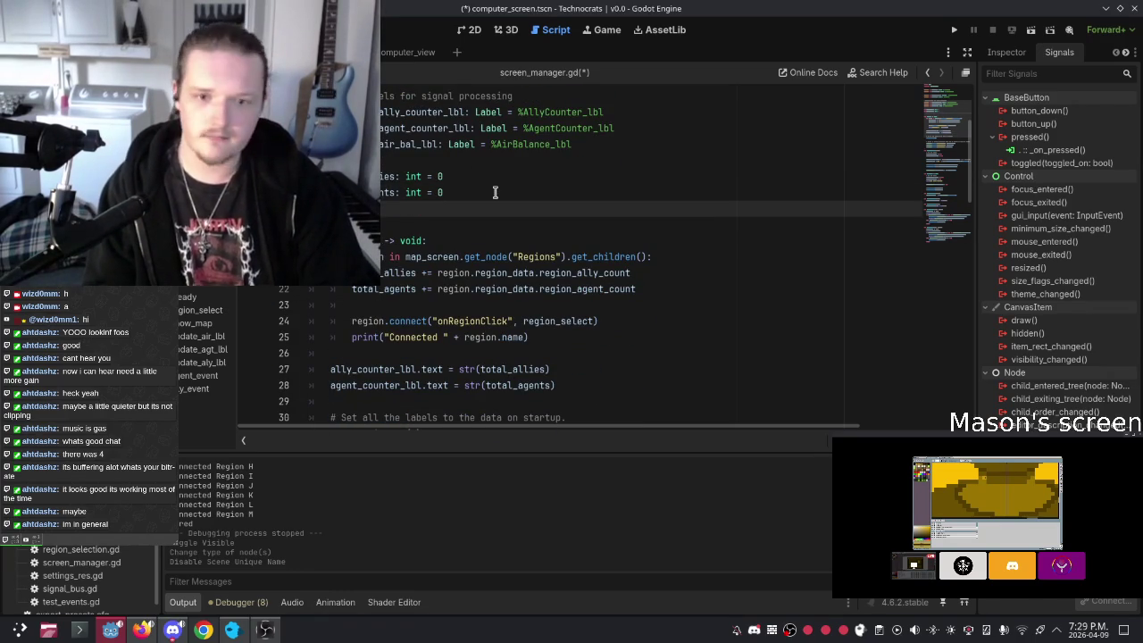
{"action": "key", "text": "Return"}
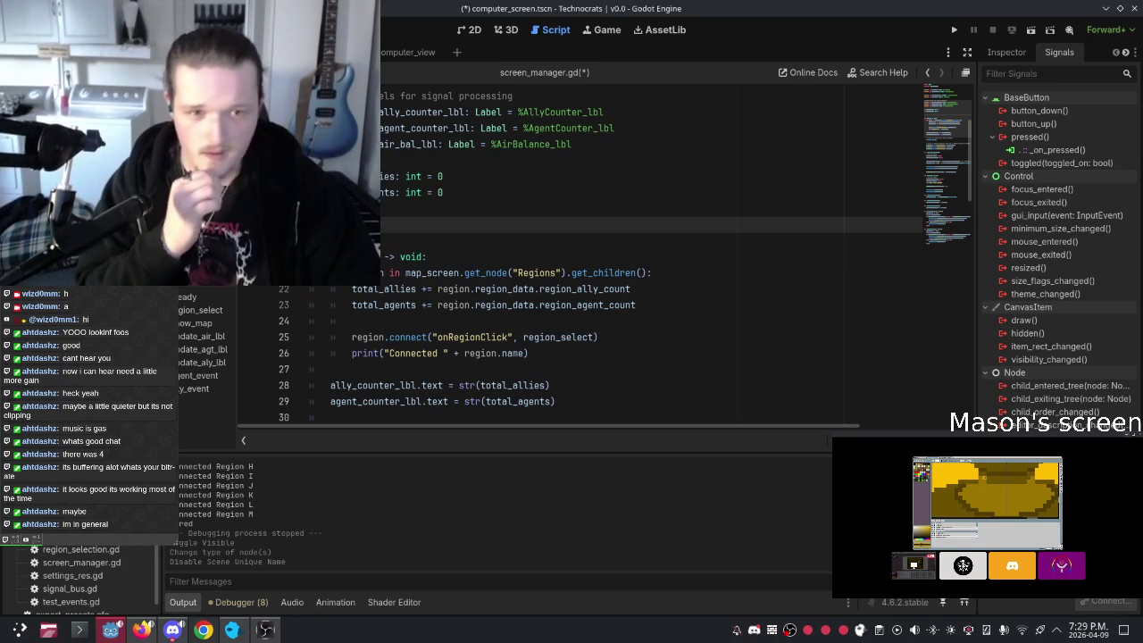
{"action": "scroll", "coordinate": [1058, 259], "scroll_direction": "down", "scroll_amount": 5}
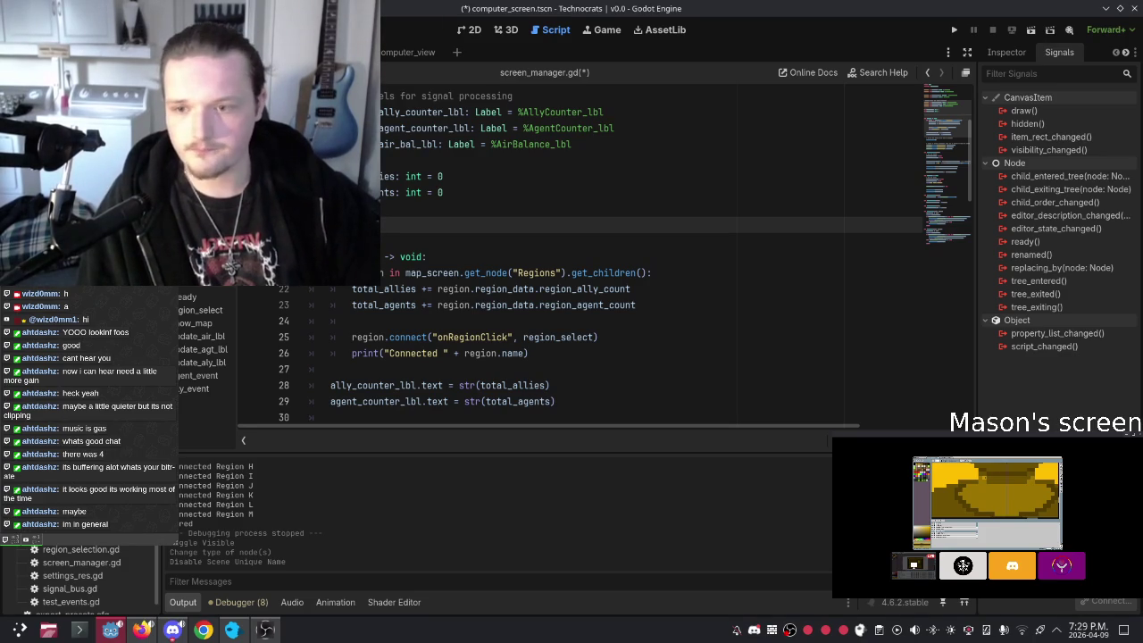
{"action": "right_click", "coordinate": [134, 280]}
{"action": "left_click", "coordinate": [487, 237]}
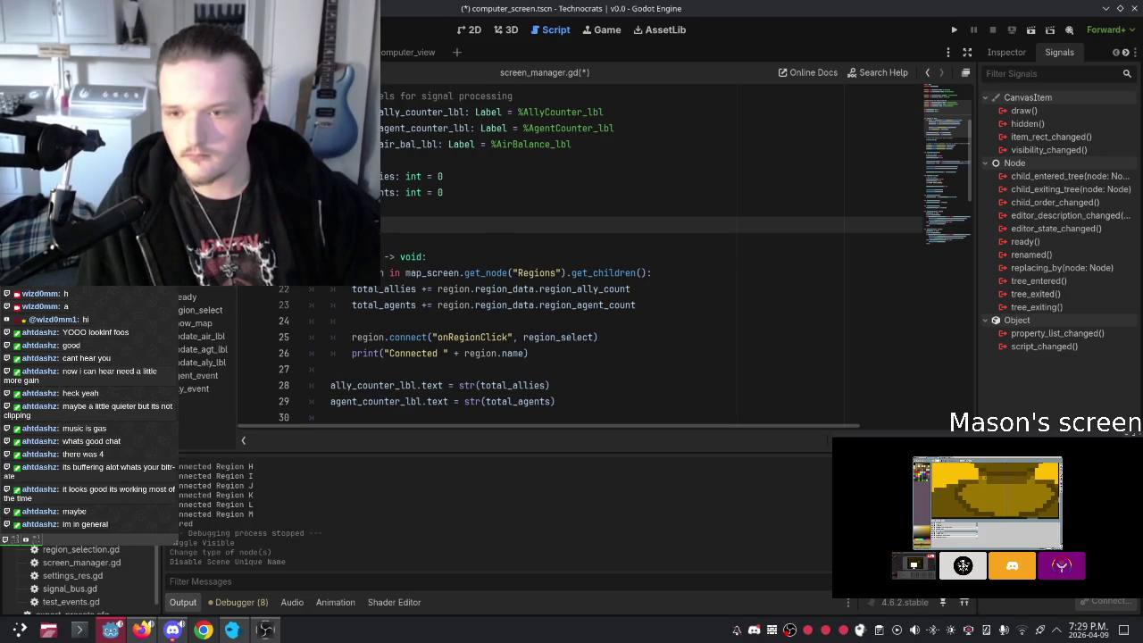
{"action": "right_click", "coordinate": [134, 282]}
{"action": "left_click", "coordinate": [223, 478]}
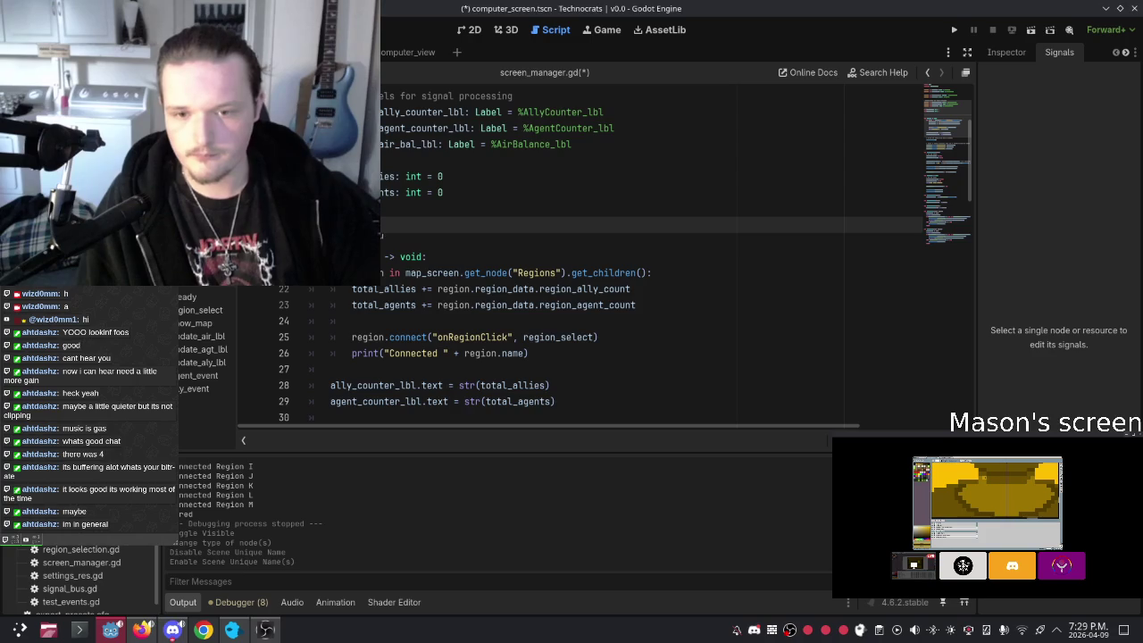
{"action": "left_click_drag", "start_coordinate": [382, 234], "coordinate": [482, 234]}
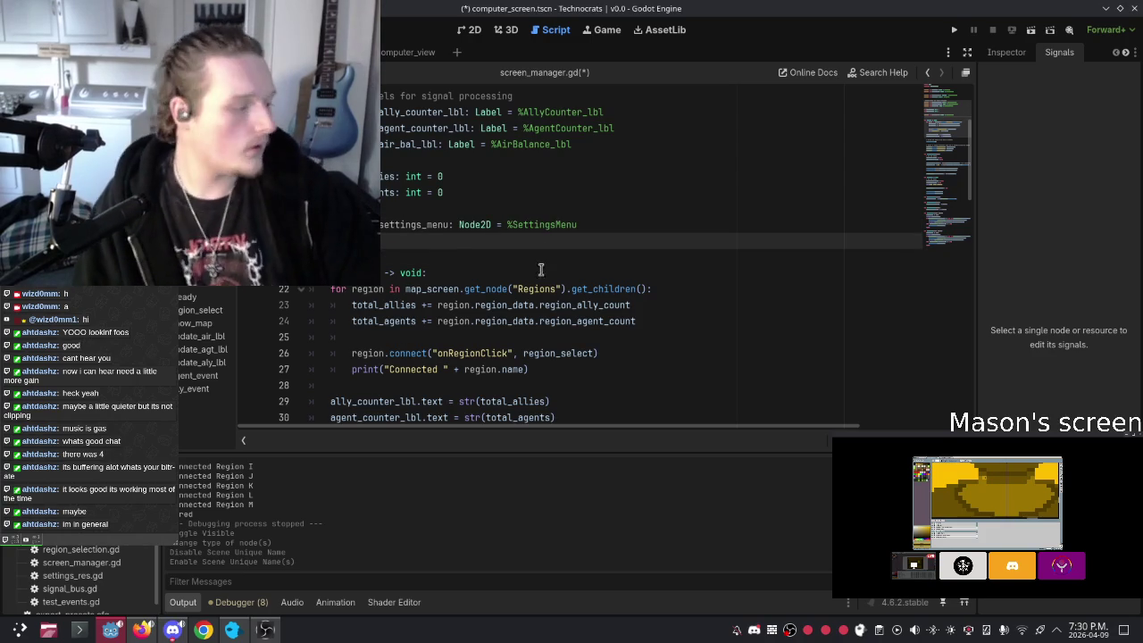
{"action": "scroll", "coordinate": [528, 242], "scroll_direction": "down", "scroll_amount": 1}
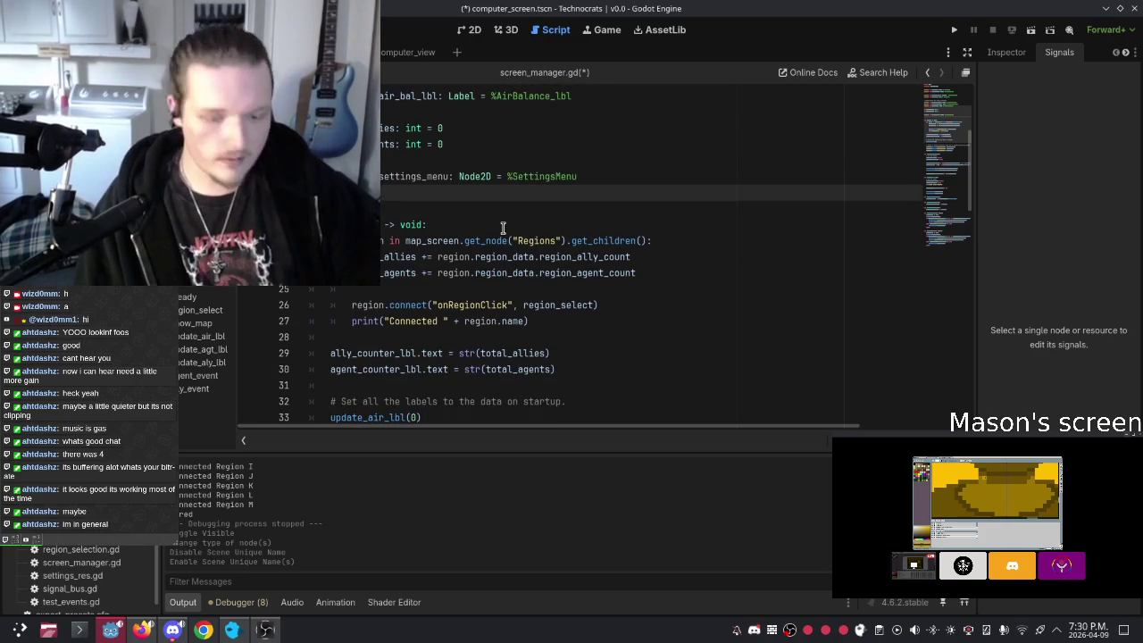
Step: Review the new settings_menu line and the surrounding _ready code in screen_manager.gd
{"action": "left_click", "coordinate": [581, 177]}
{"action": "scroll", "coordinate": [583, 139], "scroll_direction": "down", "scroll_amount": 1}
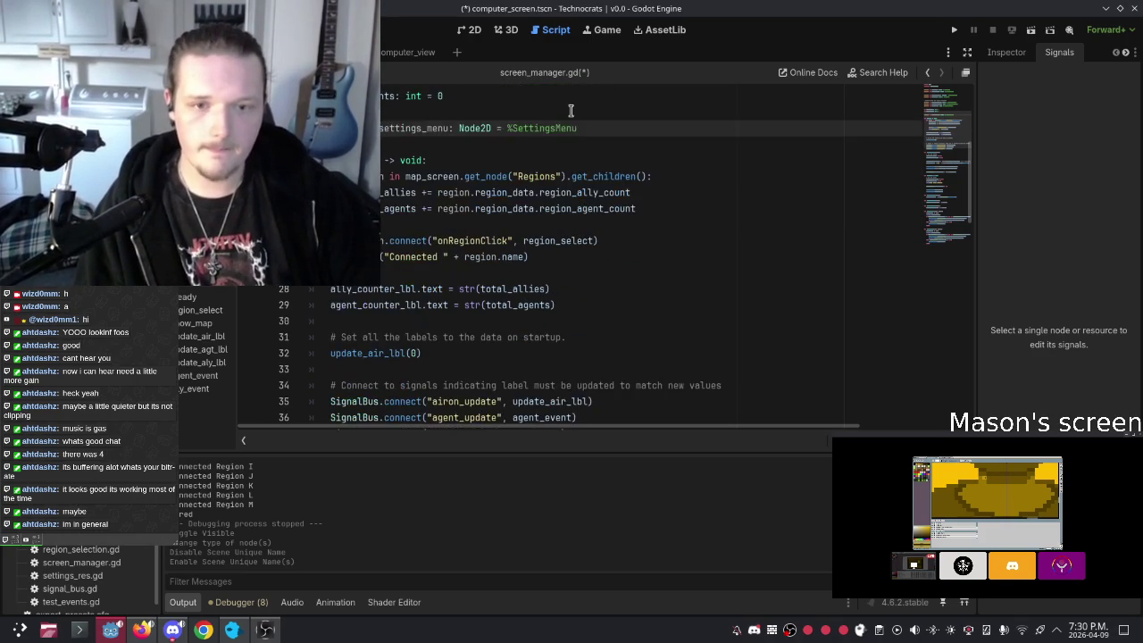
{"action": "left_click", "coordinate": [571, 107]}
{"action": "left_click", "coordinate": [519, 144]}
{"action": "left_click", "coordinate": [506, 159]}
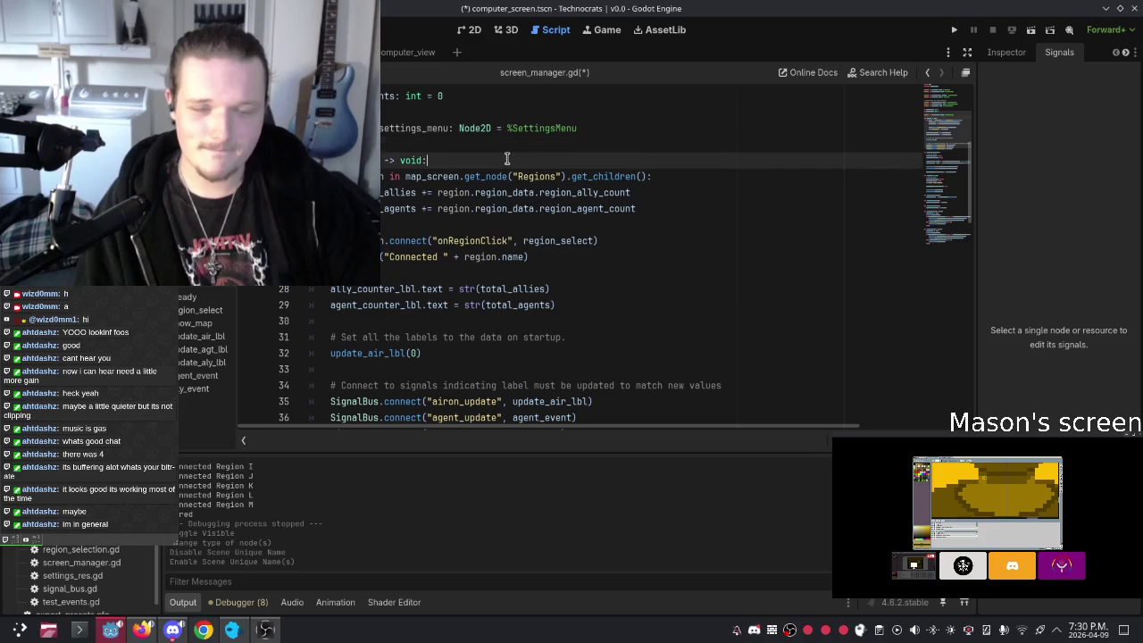
{"action": "left_click", "coordinate": [495, 145]}
{"action": "left_click", "coordinate": [608, 128]}
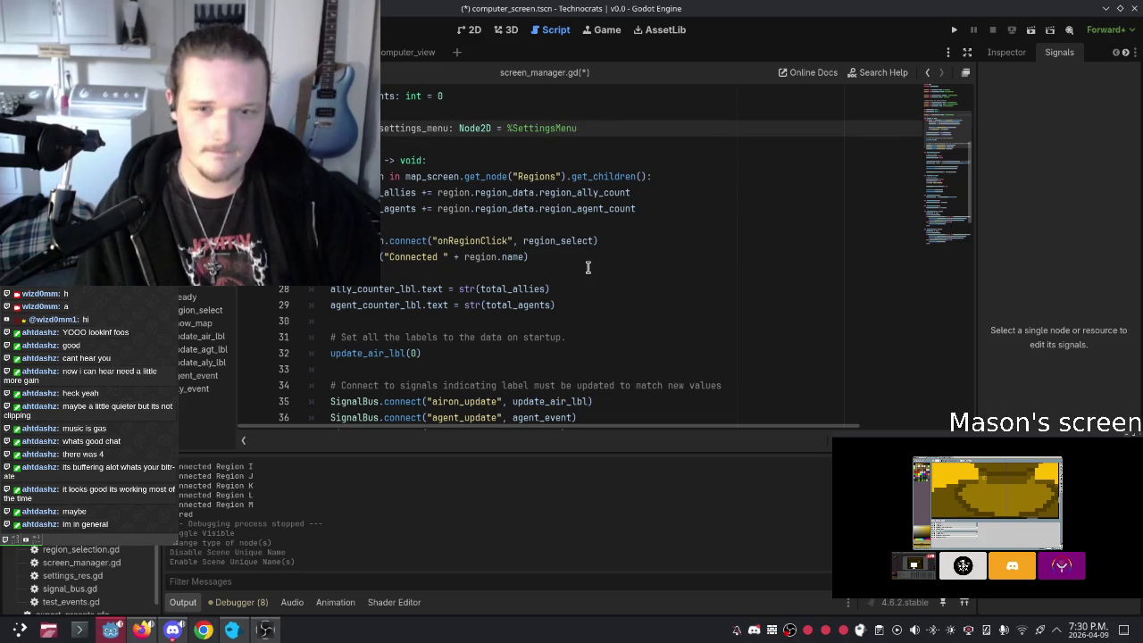
{"action": "scroll", "coordinate": [588, 266], "scroll_direction": "down", "scroll_amount": 1}
{"action": "scroll", "coordinate": [582, 266], "scroll_direction": "up", "scroll_amount": 2}
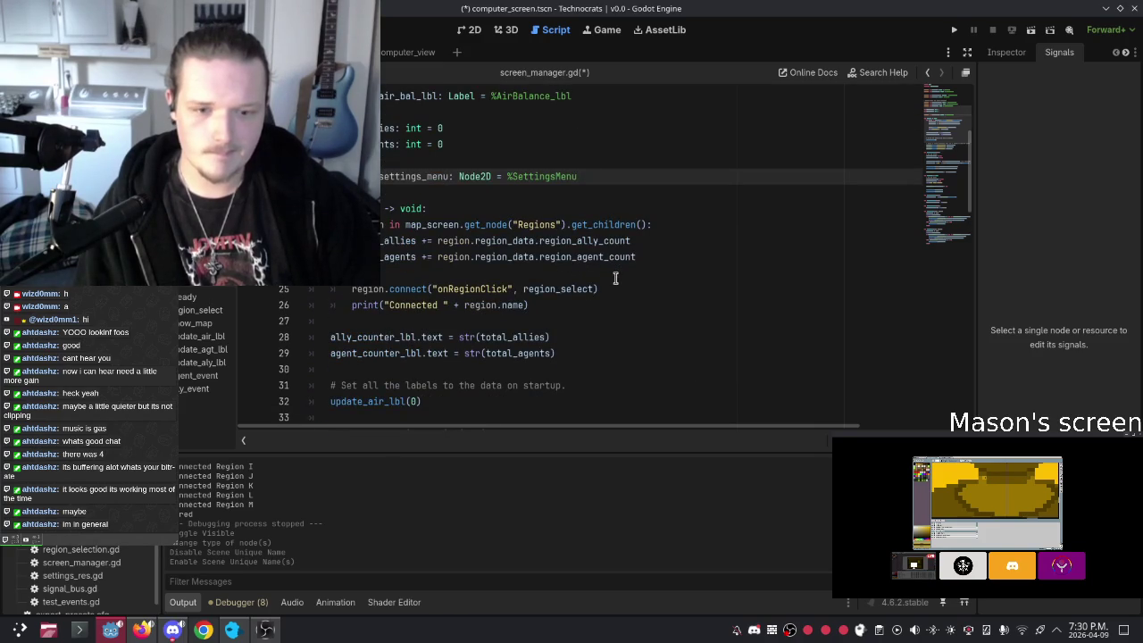
{"action": "left_click", "coordinate": [550, 306]}
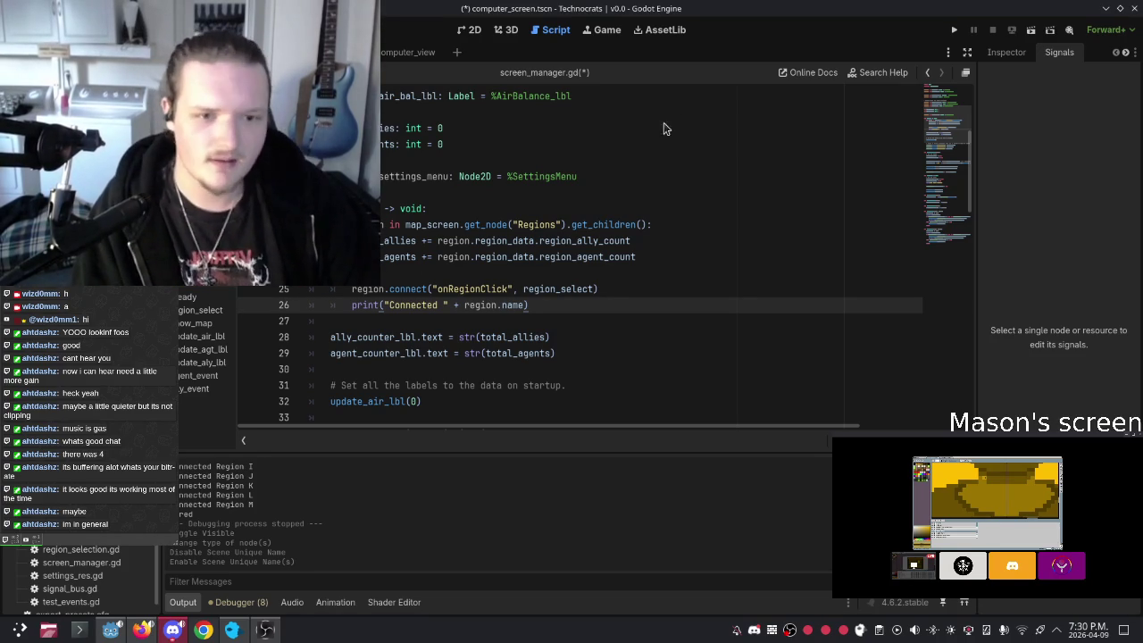
{"action": "left_click", "coordinate": [408, 178]}
{"action": "left_click", "coordinate": [383, 158]}
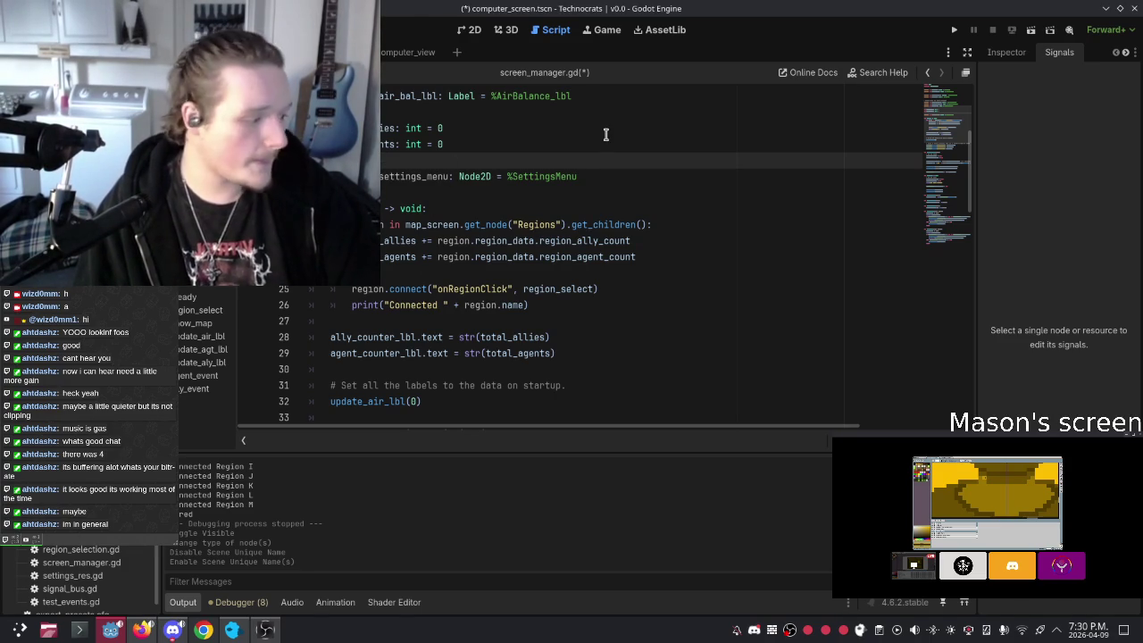
{"action": "left_click", "coordinate": [416, 197]}
Step: Add an empty line after ally_event's final return at the end of screen_manager.gd
{"action": "scroll", "coordinate": [497, 247], "scroll_direction": "down", "scroll_amount": 8}
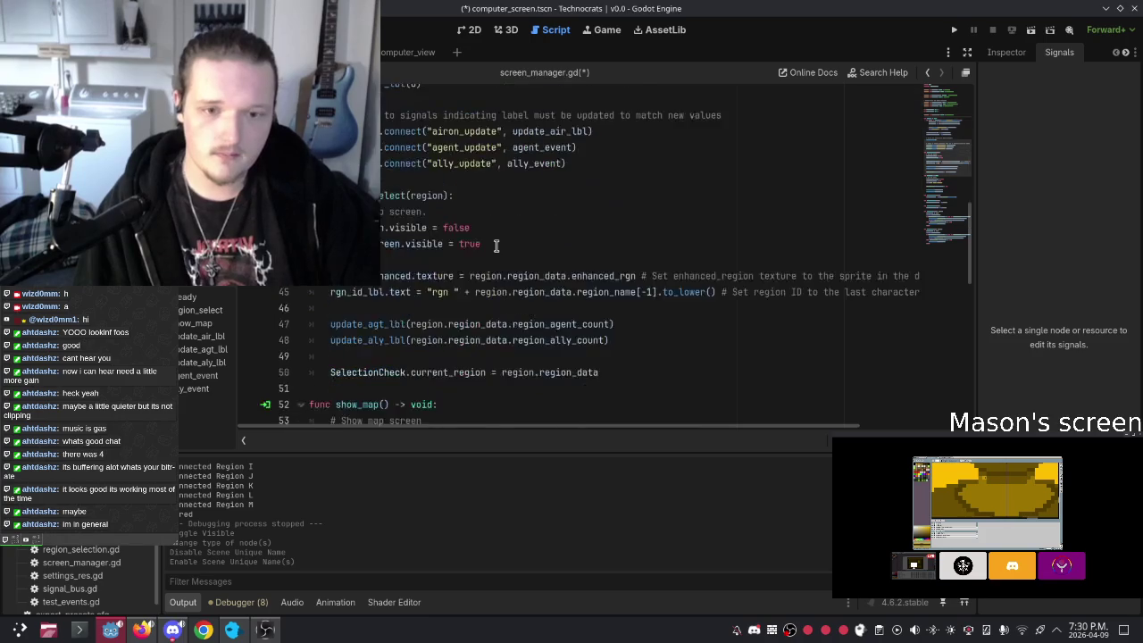
{"action": "scroll", "coordinate": [496, 247], "scroll_direction": "up", "scroll_amount": 6}
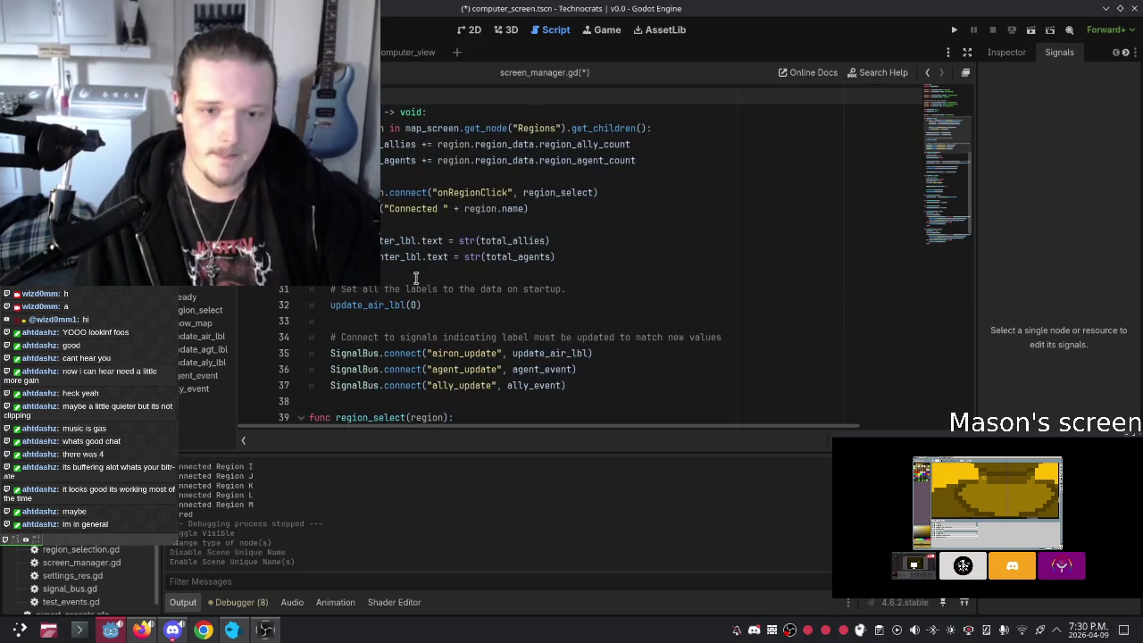
{"action": "left_click", "coordinate": [474, 306]}
{"action": "left_click", "coordinate": [594, 384]}
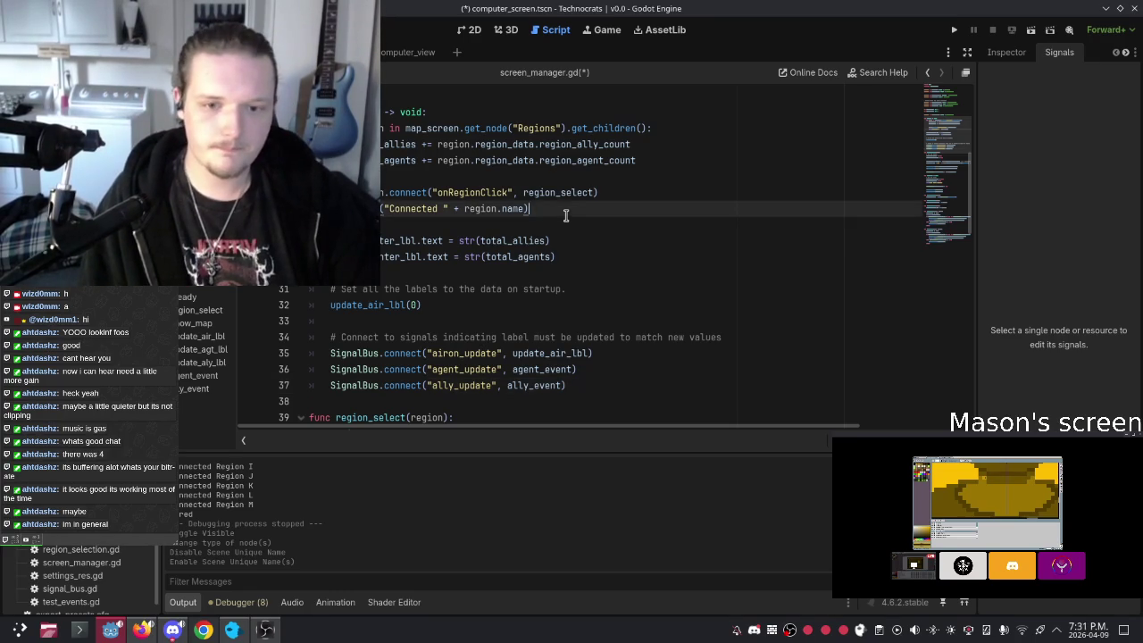
{"action": "left_click", "coordinate": [571, 241]}
{"action": "scroll", "coordinate": [585, 275], "scroll_direction": "up", "scroll_amount": 3}
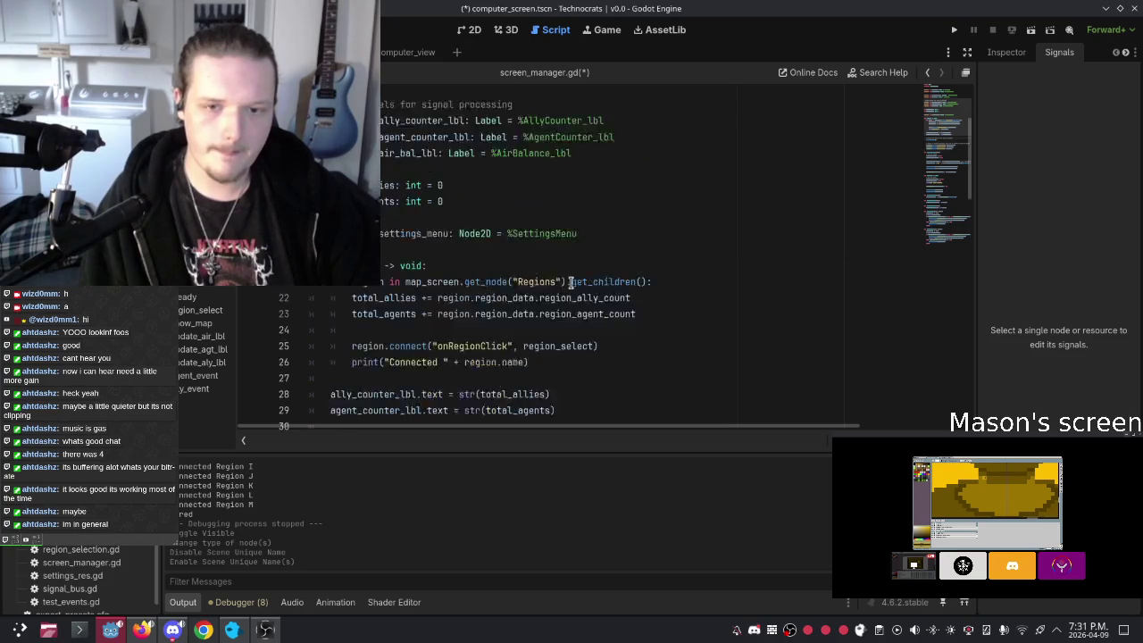
{"action": "scroll", "coordinate": [558, 275], "scroll_direction": "down", "scroll_amount": 8}
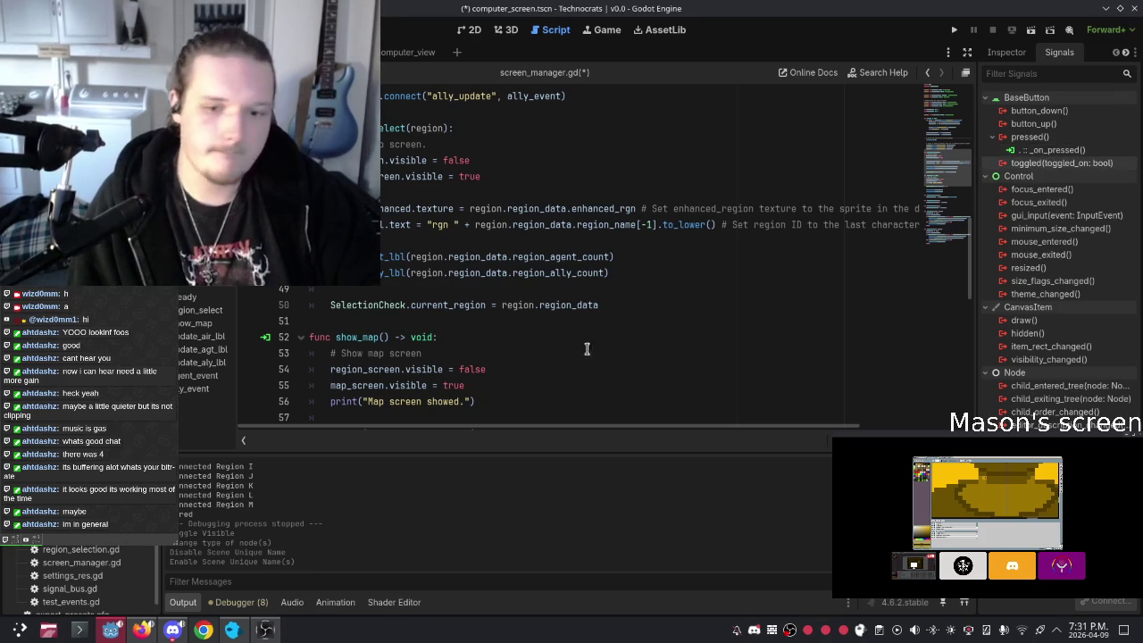
{"action": "scroll", "coordinate": [629, 317], "scroll_direction": "down", "scroll_amount": 11}
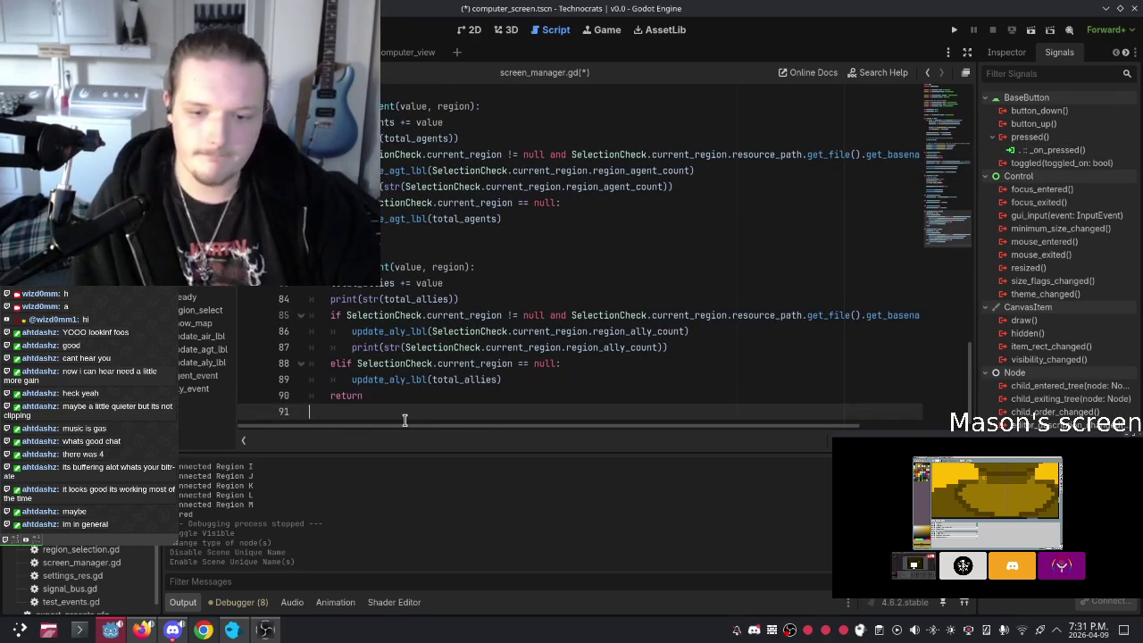
{"action": "key", "text": "Return"}
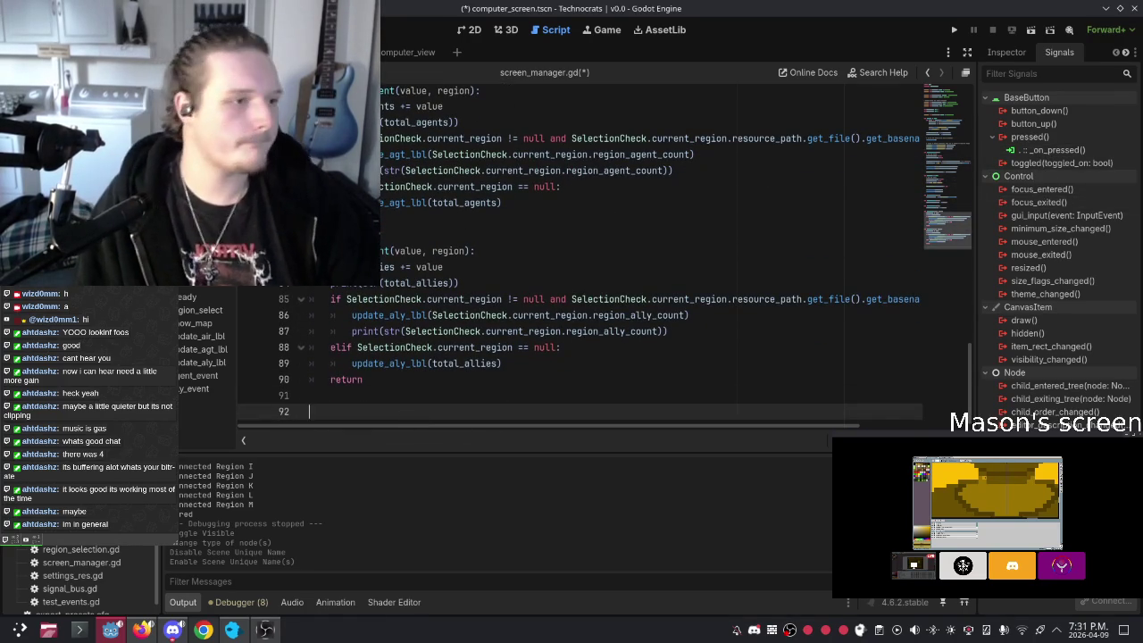
{"action": "right_click", "coordinate": [1054, 153]}
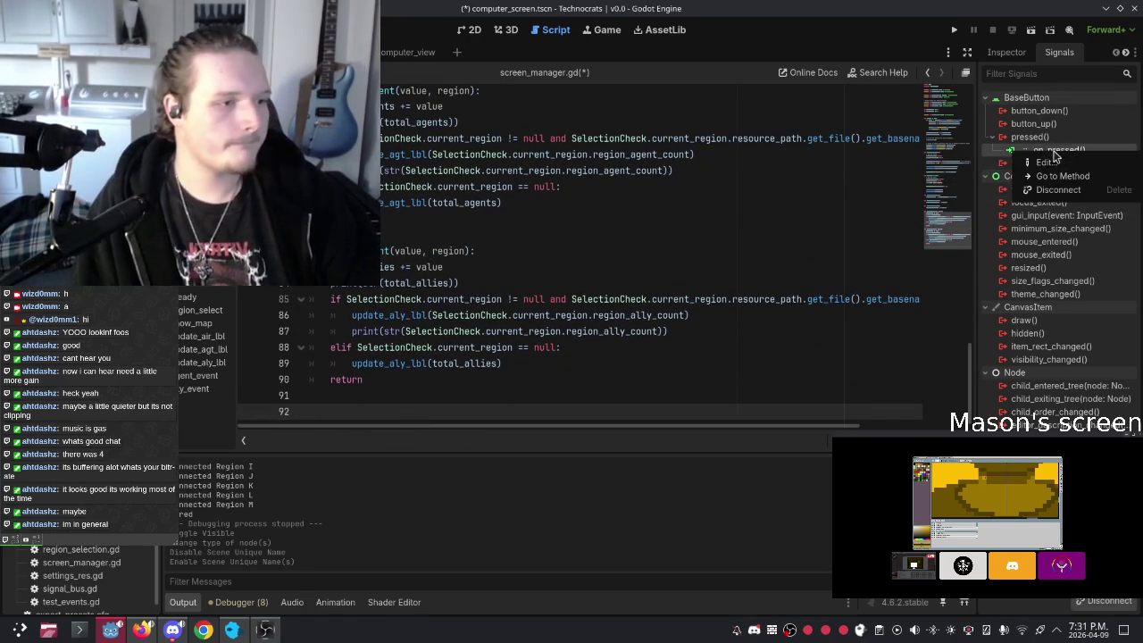
Step: Cancel the pressed connection edit and delete the trailing blank lines after ally_event's return
{"action": "left_click", "coordinate": [1046, 163]}
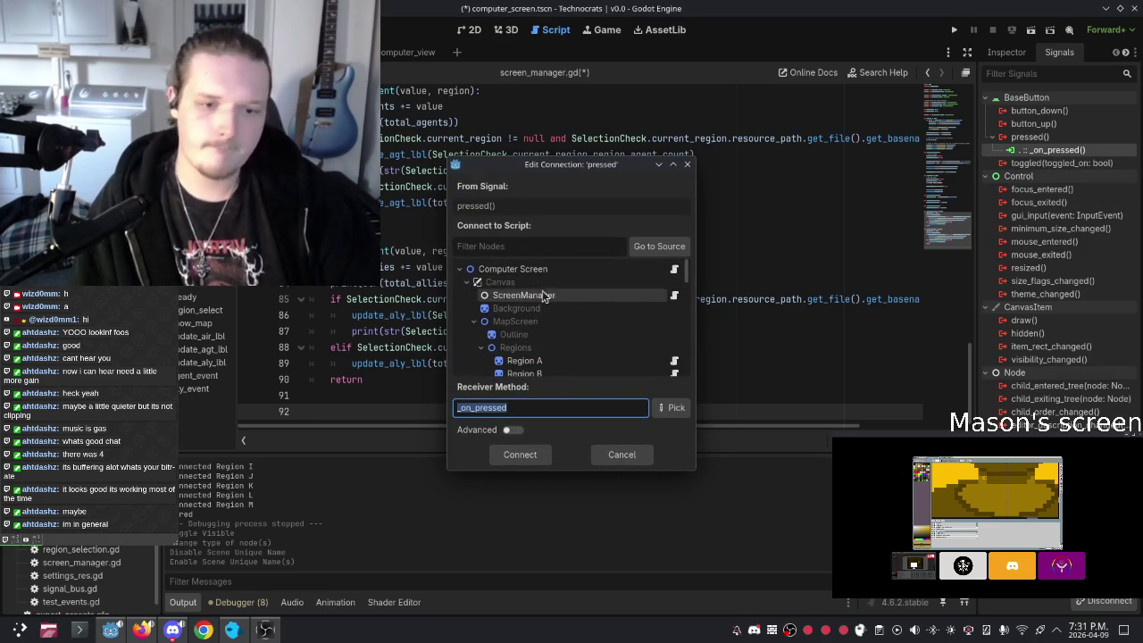
{"action": "left_click", "coordinate": [617, 455]}
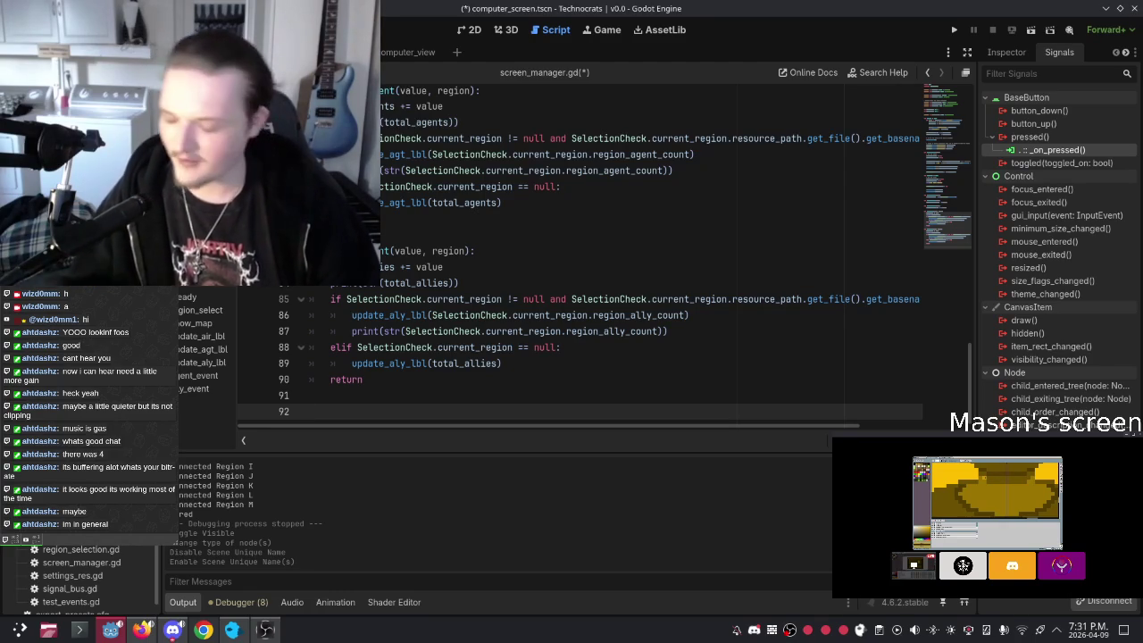
{"action": "left_click", "coordinate": [408, 234]}
{"action": "left_click", "coordinate": [356, 413]}
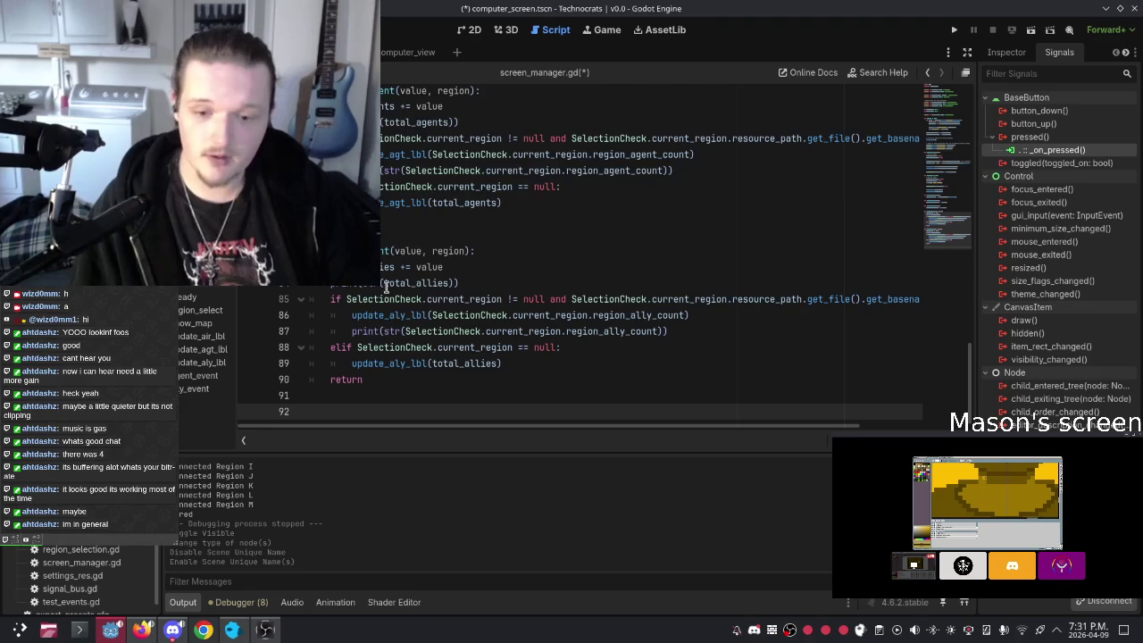
{"action": "key", "text": "BackSpace"}
{"action": "key", "text": "BackSpace"}
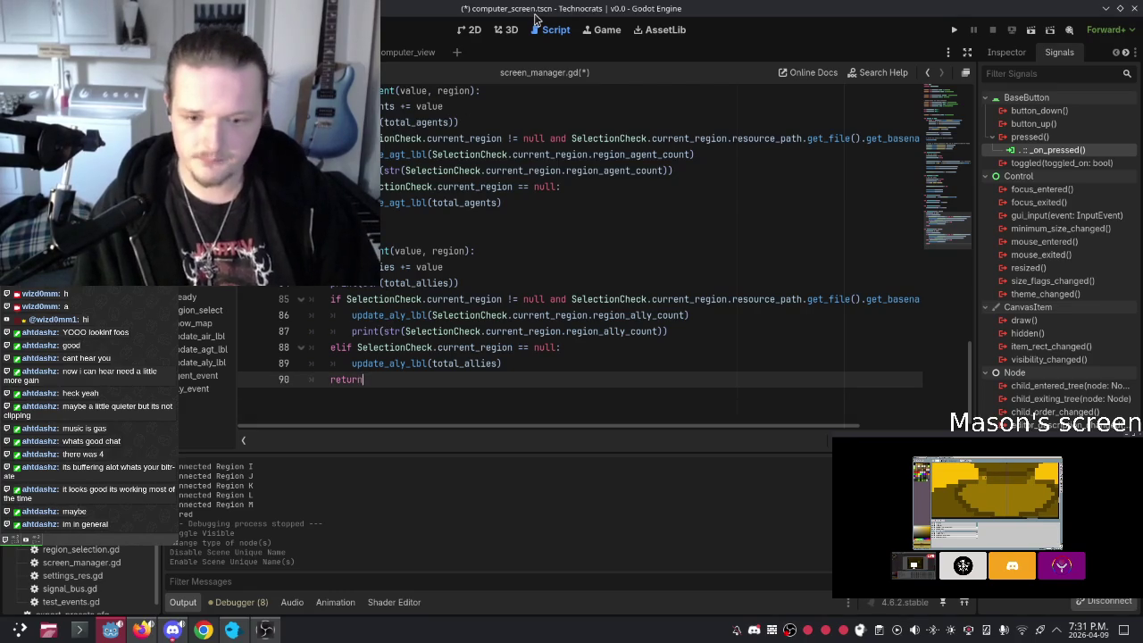
{"action": "scroll", "coordinate": [625, 94], "scroll_direction": "up", "scroll_amount": 8}
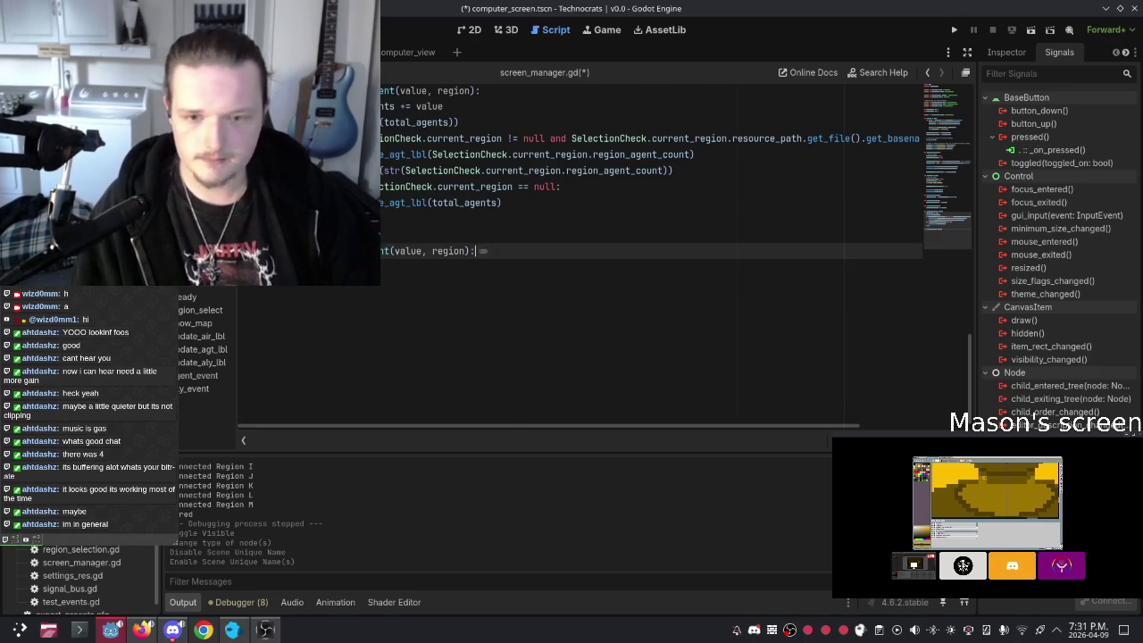
{"action": "scroll", "coordinate": [625, 250], "scroll_direction": "down", "scroll_amount": 3}
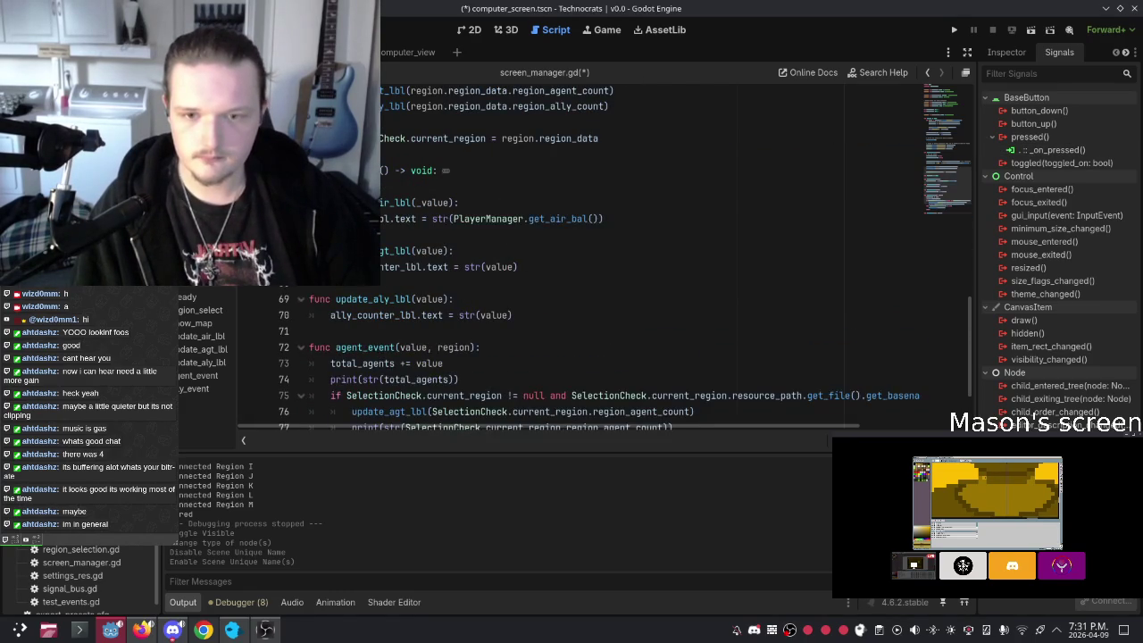
Step: Fold update_air_lbl, update_agt_lbl, update_aly_lbl, agent_event and region_select
{"action": "left_click", "coordinate": [301, 203]}
{"action": "left_click", "coordinate": [301, 235]}
{"action": "left_click", "coordinate": [301, 267]}
{"action": "left_click", "coordinate": [301, 299]}
{"action": "scroll", "coordinate": [301, 299], "scroll_direction": "up", "scroll_amount": 10}
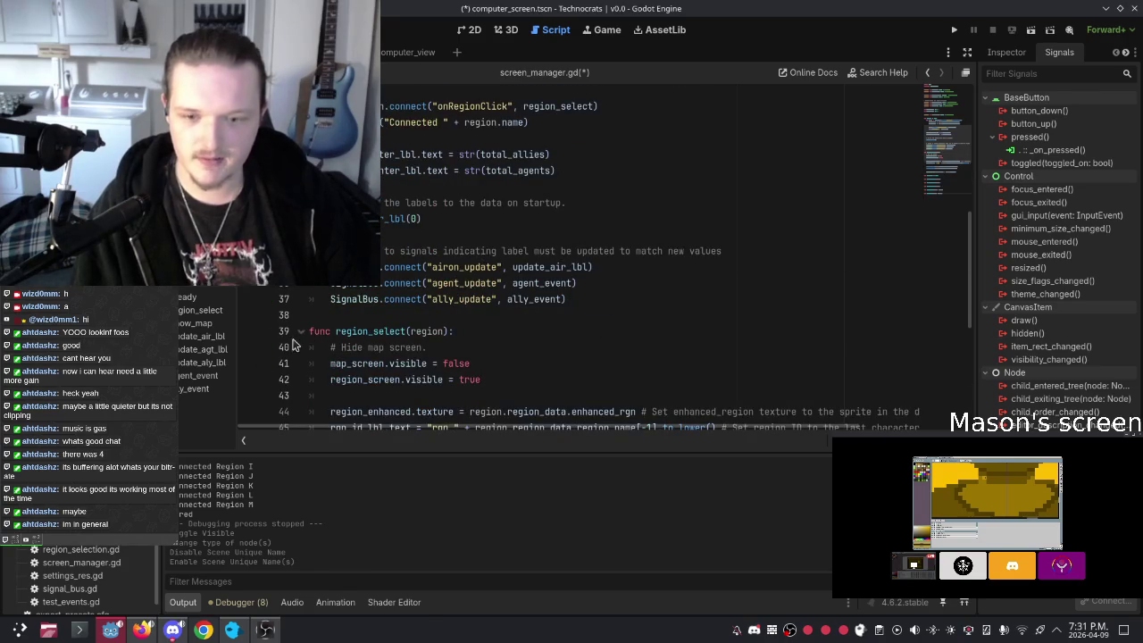
{"action": "left_click", "coordinate": [300, 332]}
{"action": "scroll", "coordinate": [306, 322], "scroll_direction": "up", "scroll_amount": 4}
Step: Fold the _ready function and place the caret below the show_map header
{"action": "left_click", "coordinate": [301, 235]}
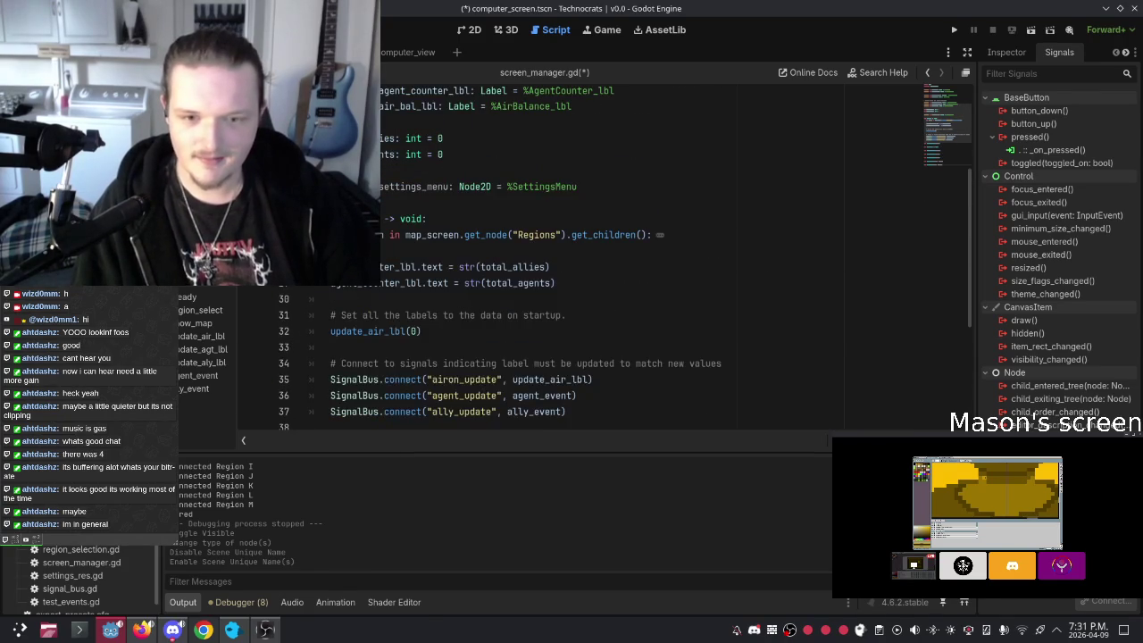
{"action": "left_click", "coordinate": [301, 235]}
{"action": "left_click", "coordinate": [301, 219]}
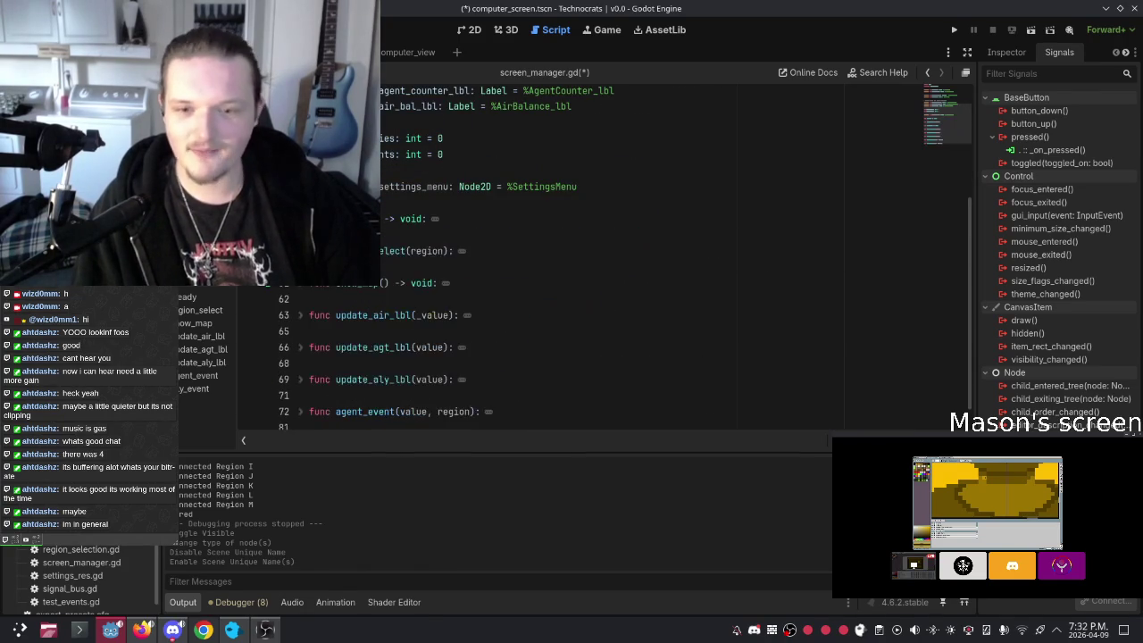
{"action": "scroll", "coordinate": [301, 268], "scroll_direction": "up", "scroll_amount": 5}
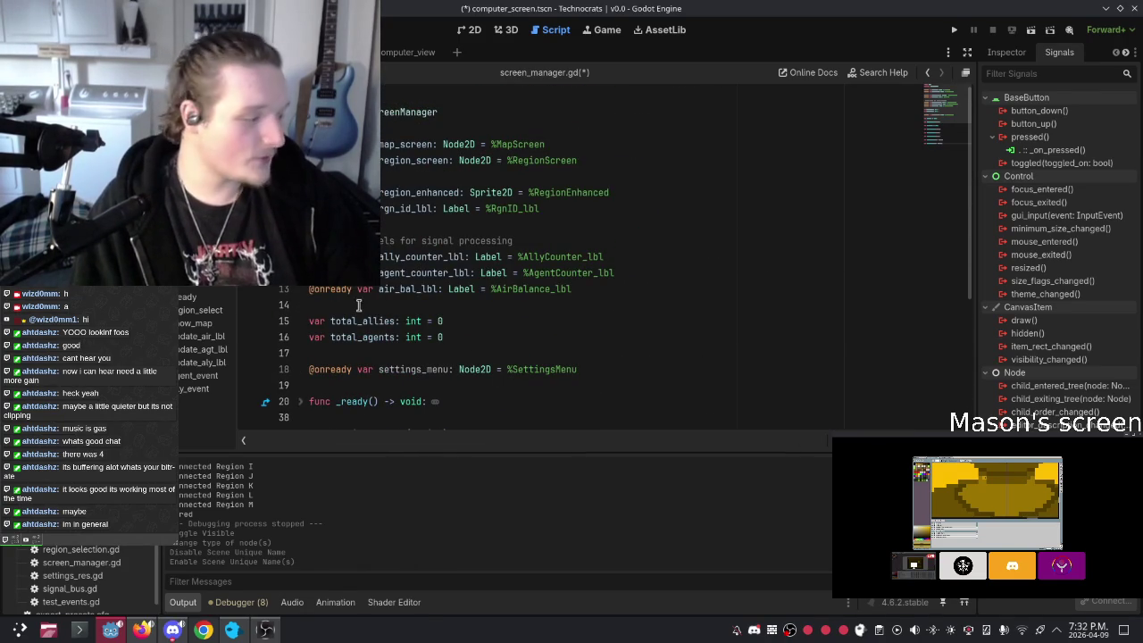
{"action": "scroll", "coordinate": [362, 321], "scroll_direction": "down", "scroll_amount": 5}
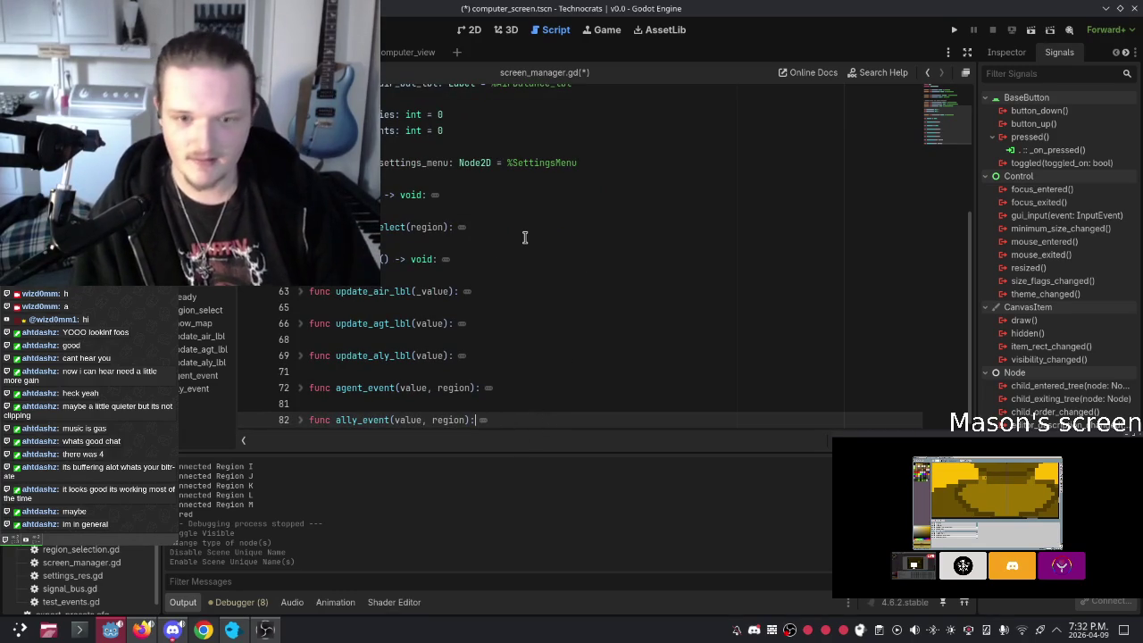
{"action": "left_click", "coordinate": [570, 259]}
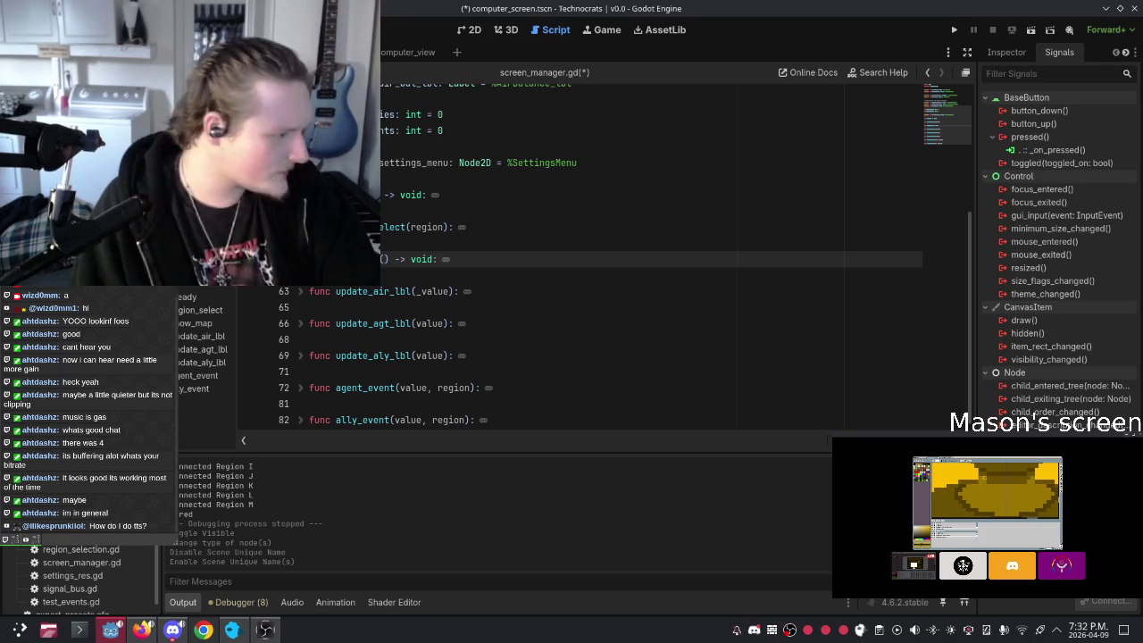
{"action": "left_click", "coordinate": [540, 277]}
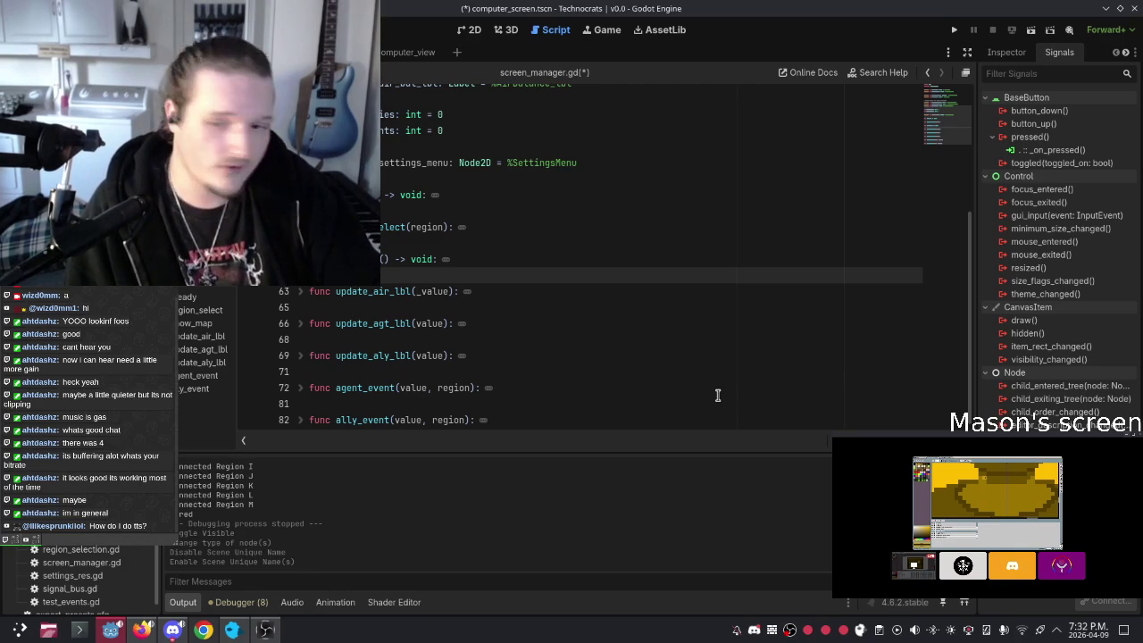
{"action": "scroll", "coordinate": [563, 257], "scroll_direction": "up", "scroll_amount": 4}
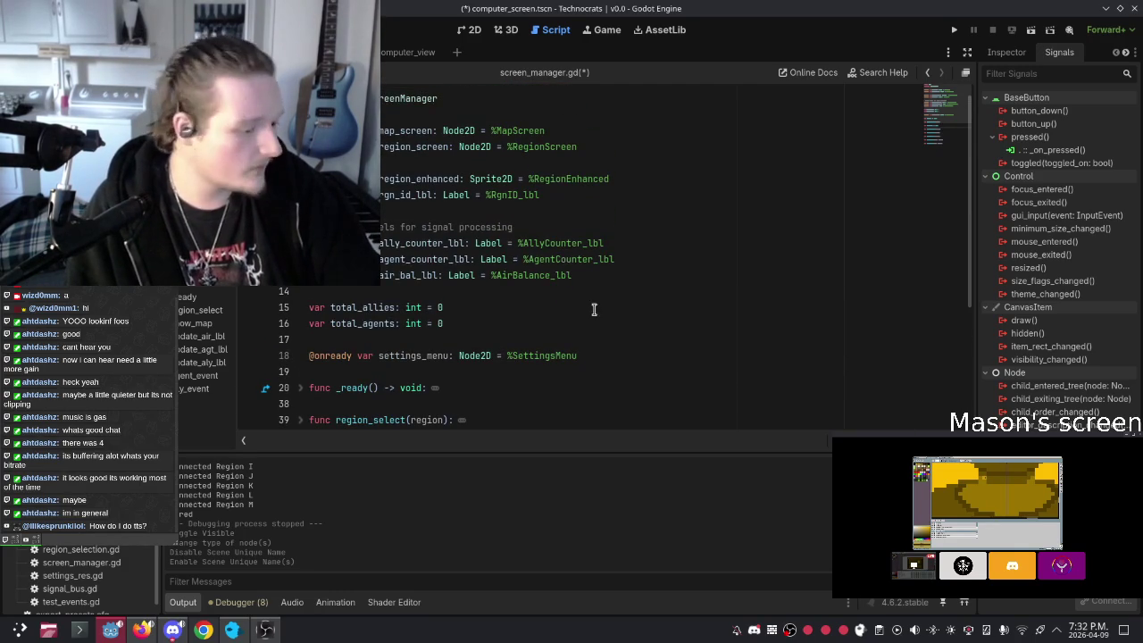
Step: Step through the empty lines of screen_manager.gd to find space below show_map
{"action": "left_click", "coordinate": [499, 292]}
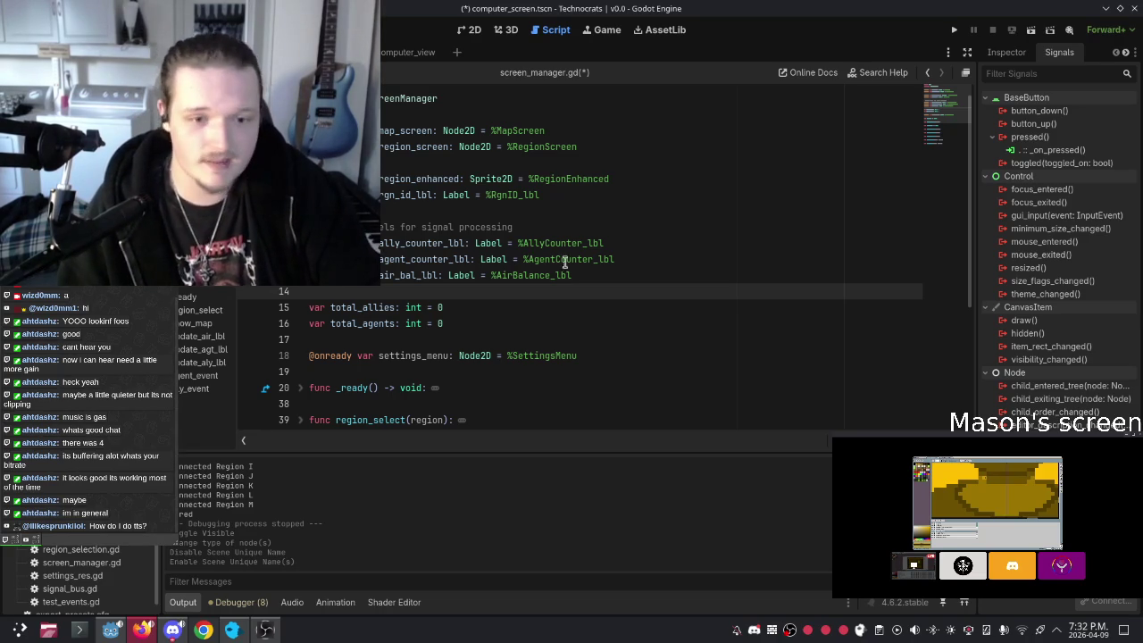
{"action": "left_click", "coordinate": [446, 290]}
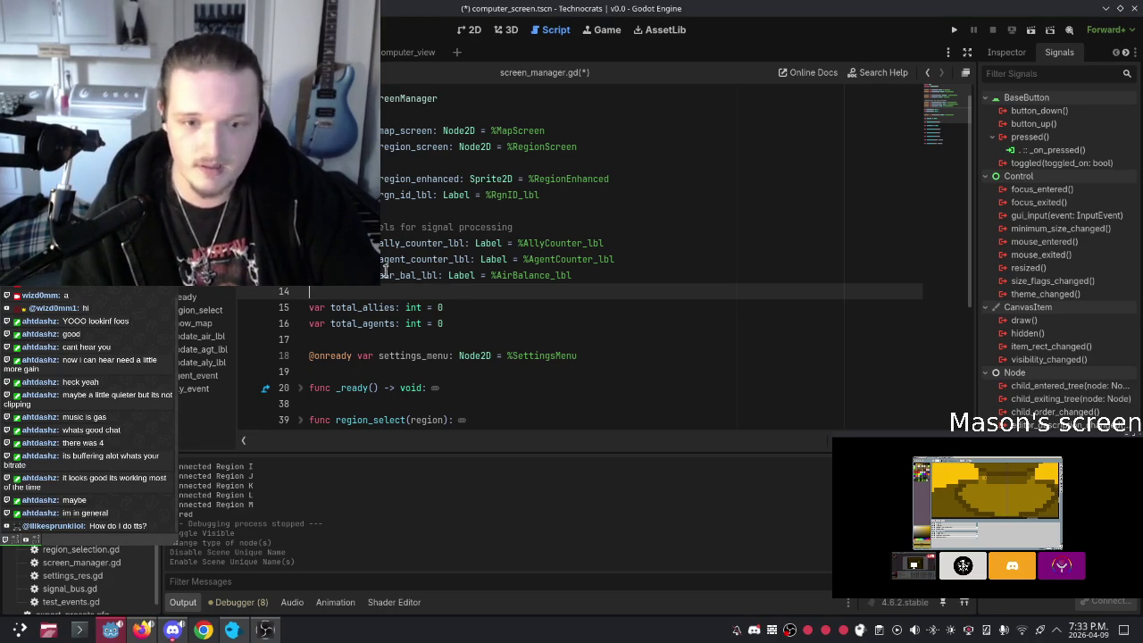
{"action": "scroll", "coordinate": [384, 280], "scroll_direction": "down", "scroll_amount": 2}
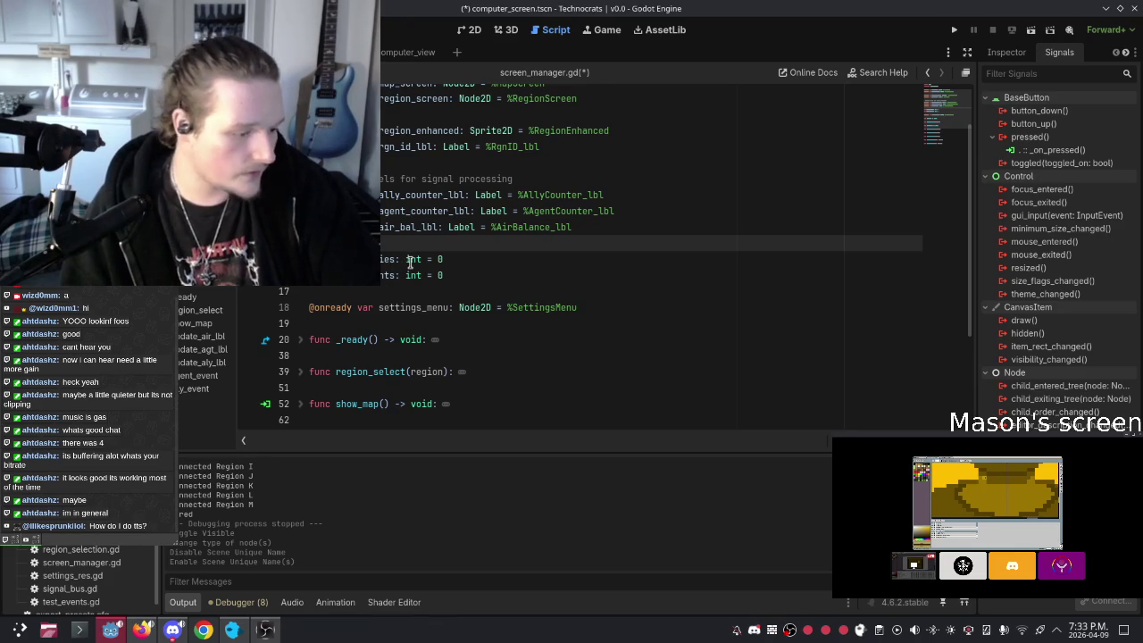
{"action": "left_click", "coordinate": [444, 291]}
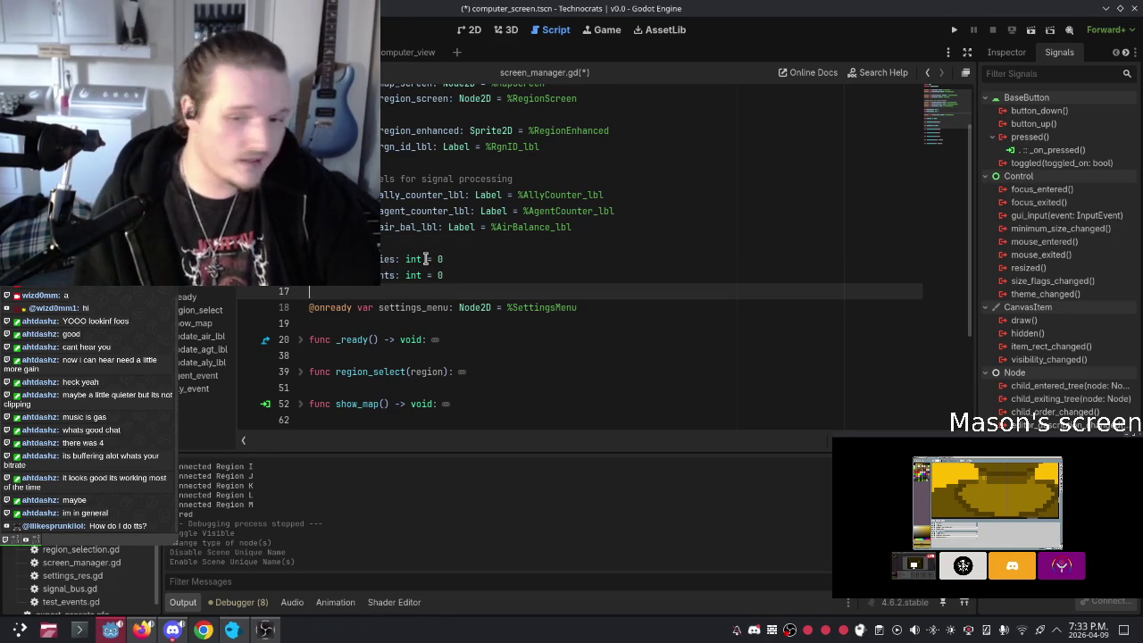
{"action": "left_click", "coordinate": [407, 237]}
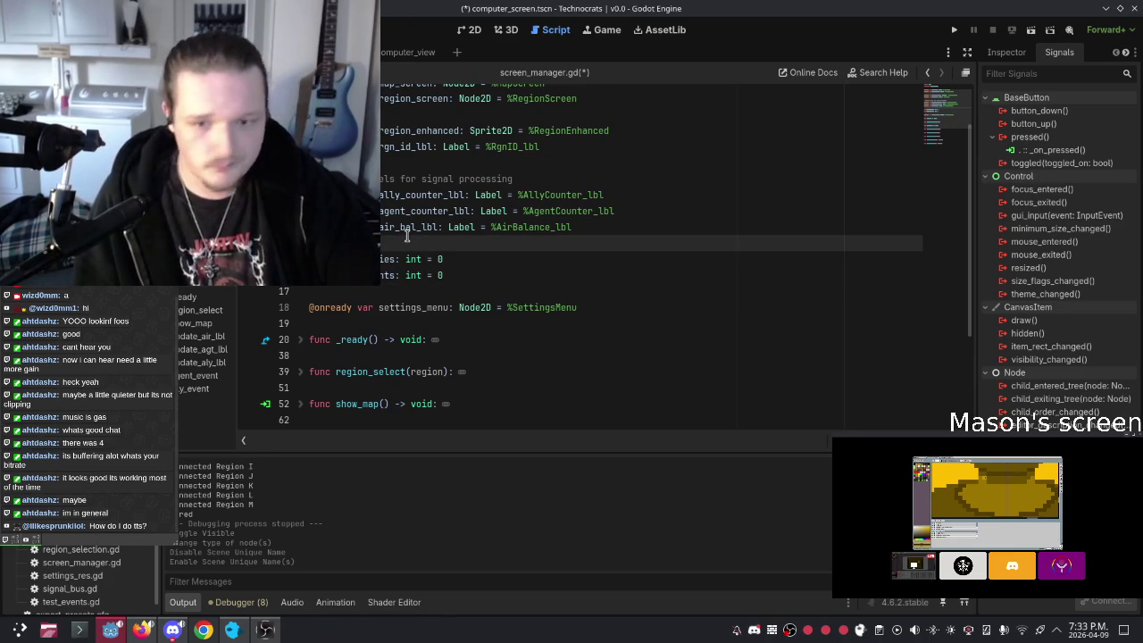
{"action": "left_click", "coordinate": [405, 291]}
{"action": "left_click", "coordinate": [337, 320]}
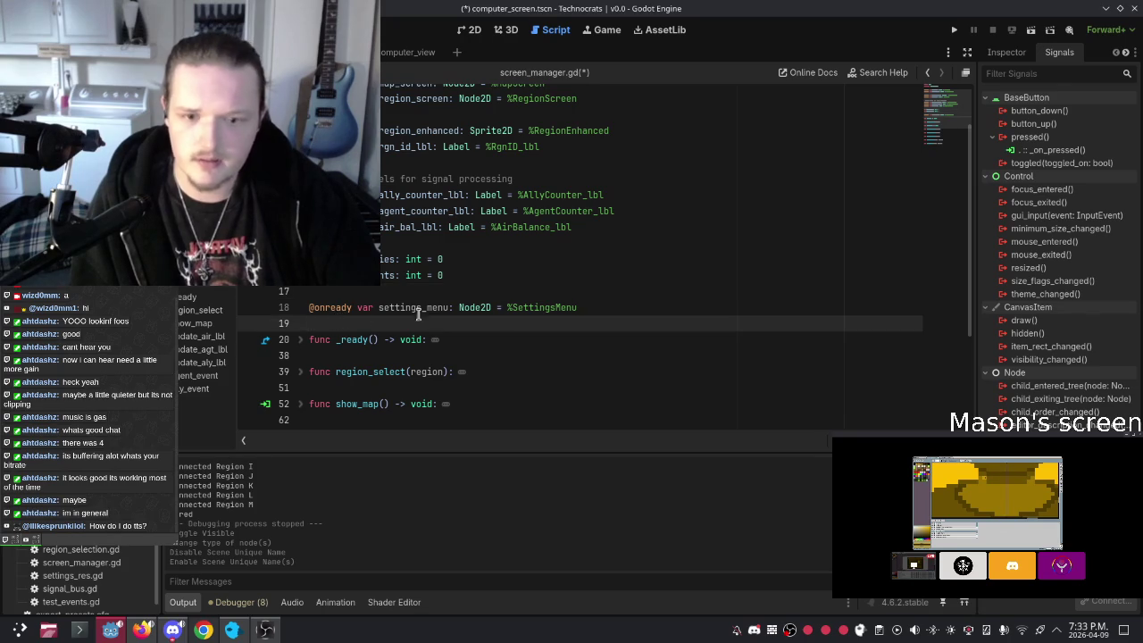
{"action": "scroll", "coordinate": [477, 286], "scroll_direction": "down", "scroll_amount": 3}
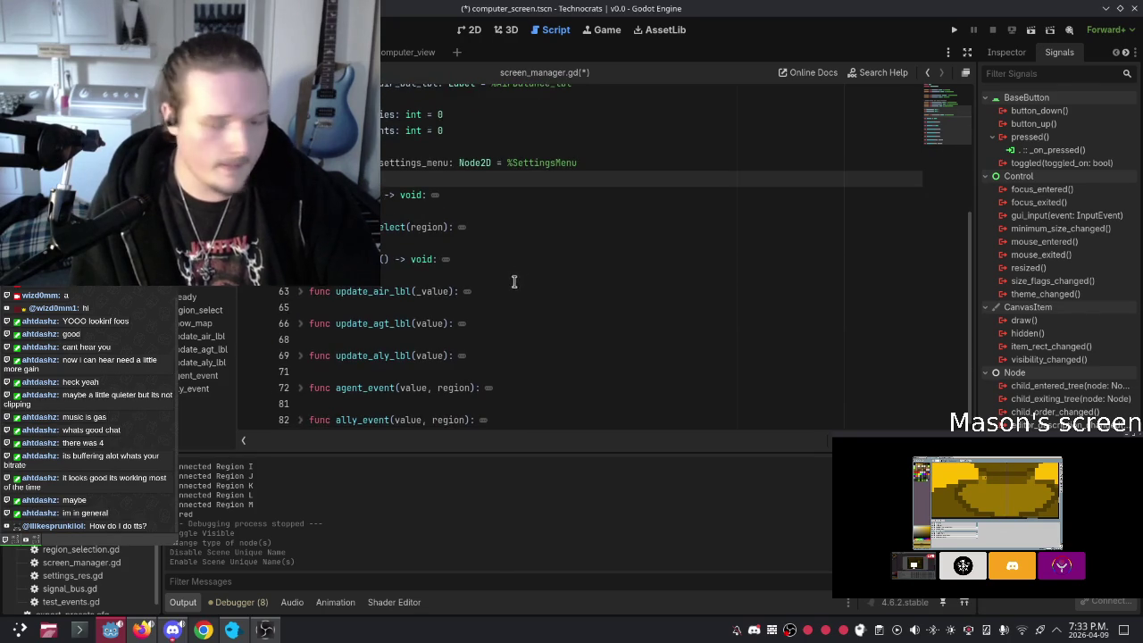
{"action": "left_click", "coordinate": [665, 307]}
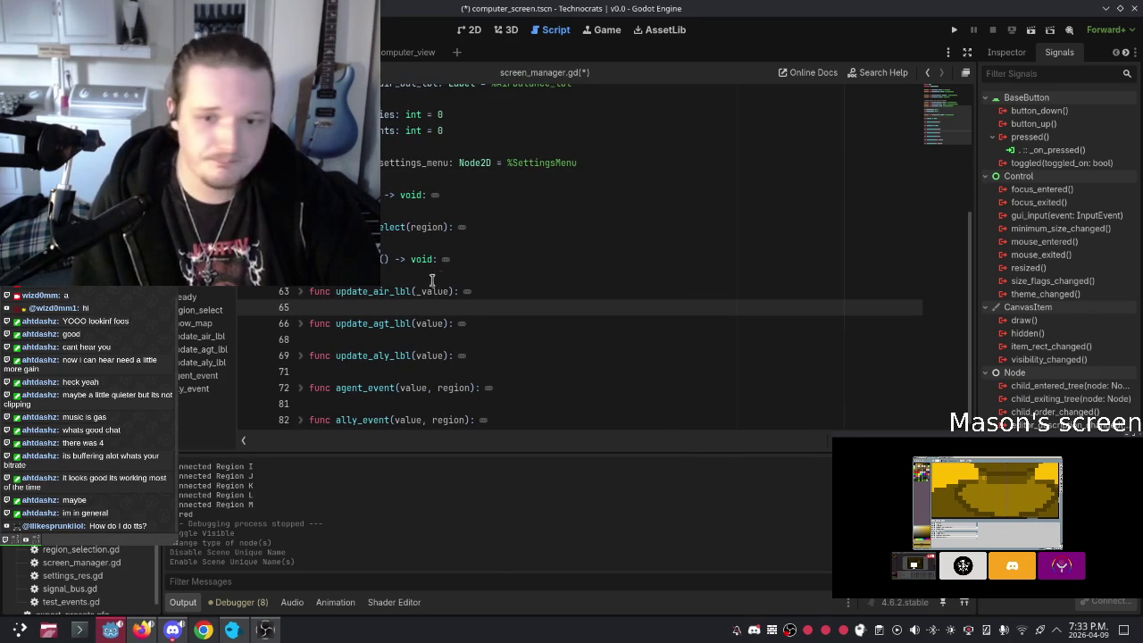
{"action": "left_click", "coordinate": [496, 210]}
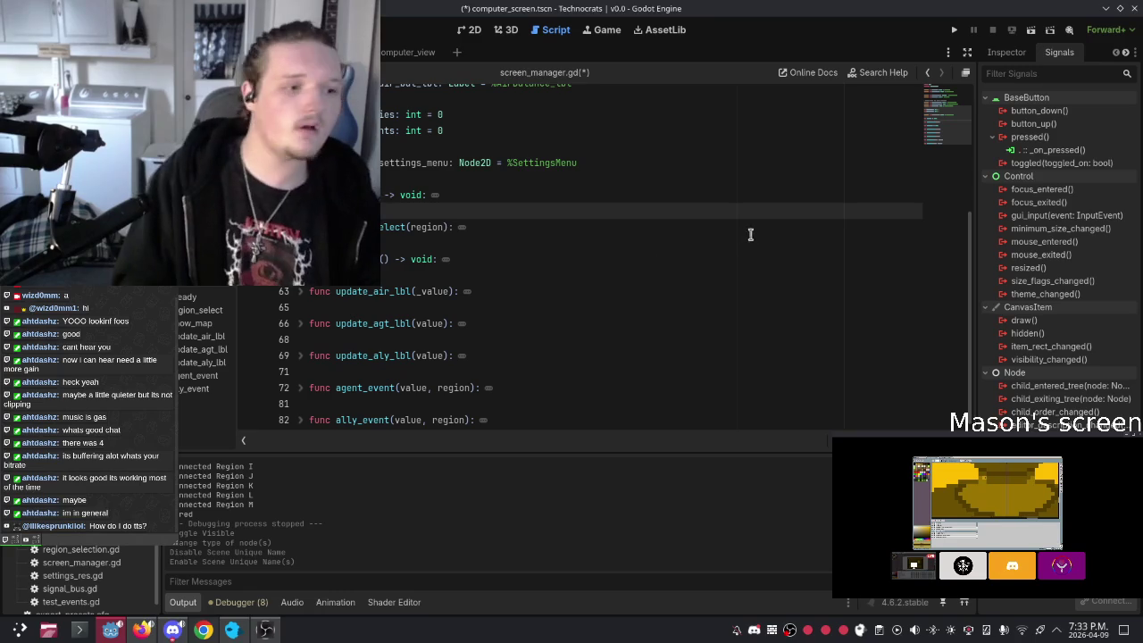
Step: Re-fold show_map with blank lines after it and open the pressed() signal's connect dialog
{"action": "left_click", "coordinate": [584, 421]}
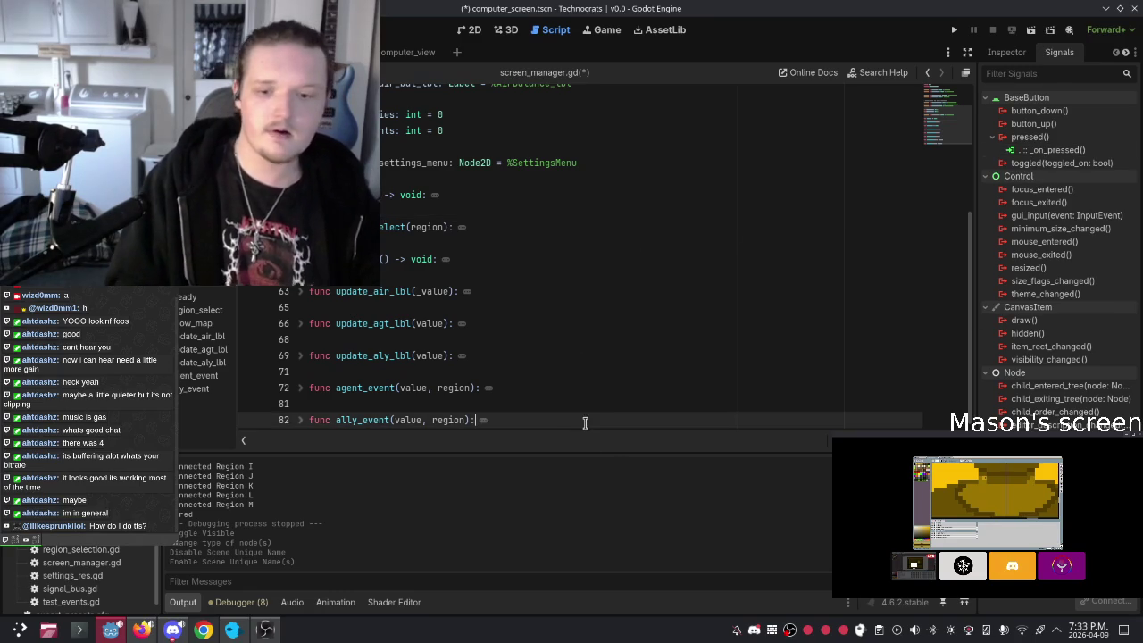
{"action": "left_click", "coordinate": [488, 259]}
{"action": "key", "text": "Return"}
{"action": "key", "text": "Return"}
{"action": "key", "text": "BackSpace"}
{"action": "key", "text": "BackSpace"}
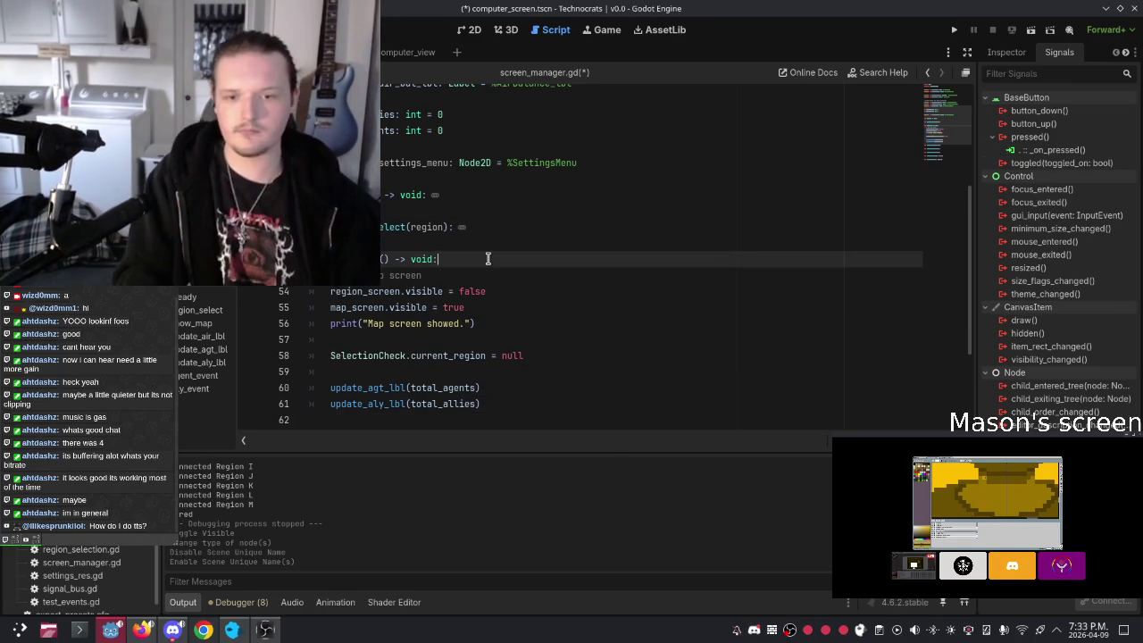
{"action": "key", "text": "alt+f"}
{"action": "left_click", "coordinate": [518, 270]}
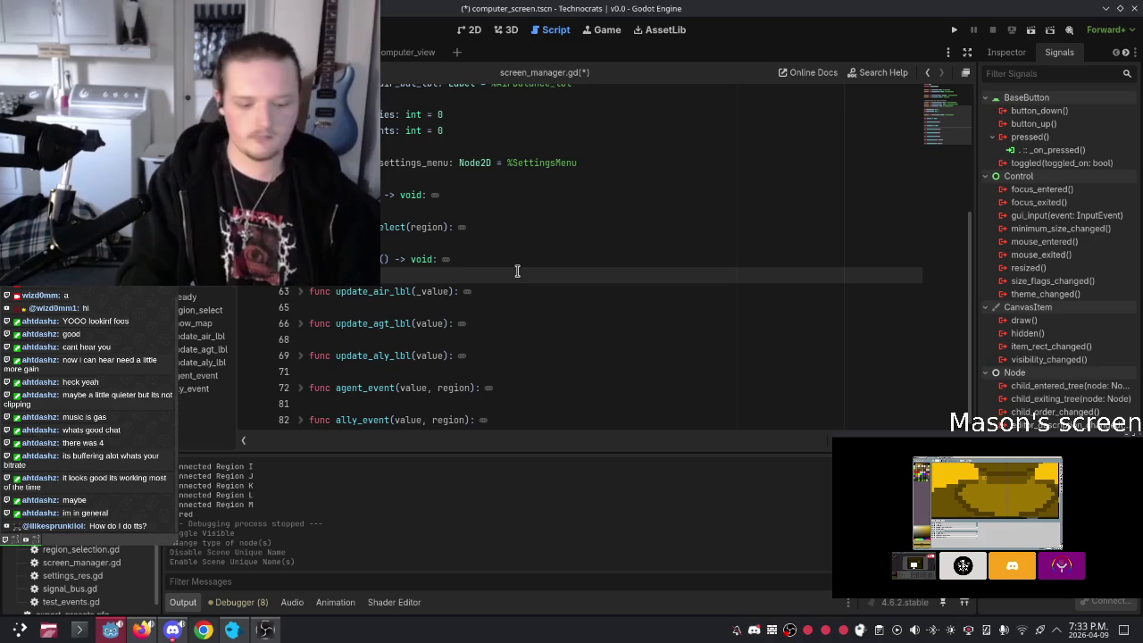
{"action": "key", "text": "Down"}
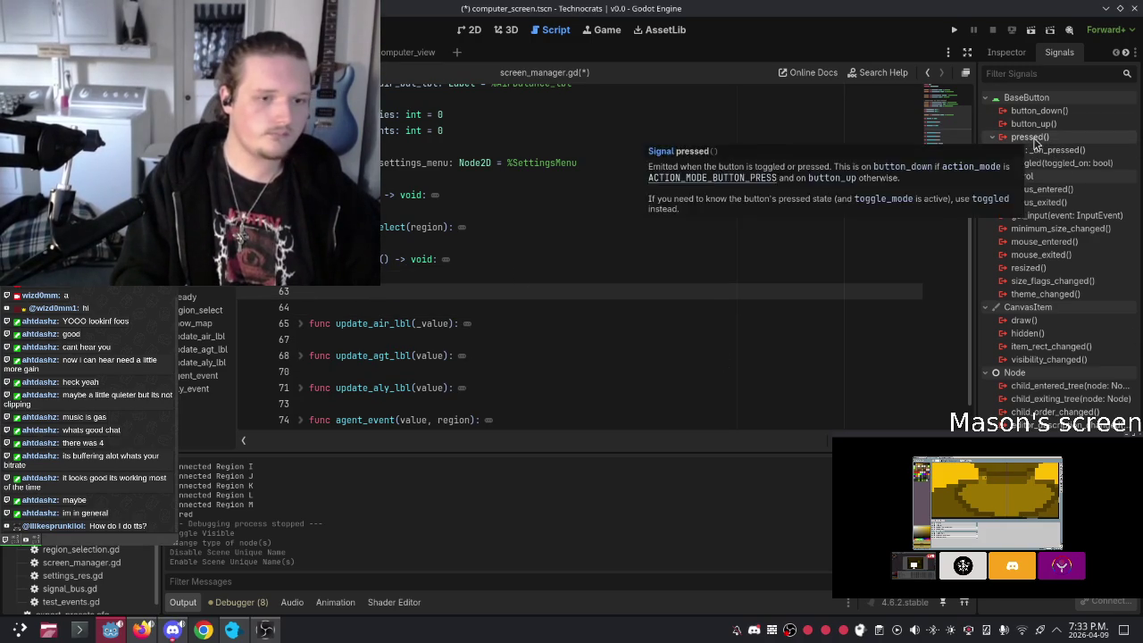
{"action": "double_click", "coordinate": [1029, 136]}
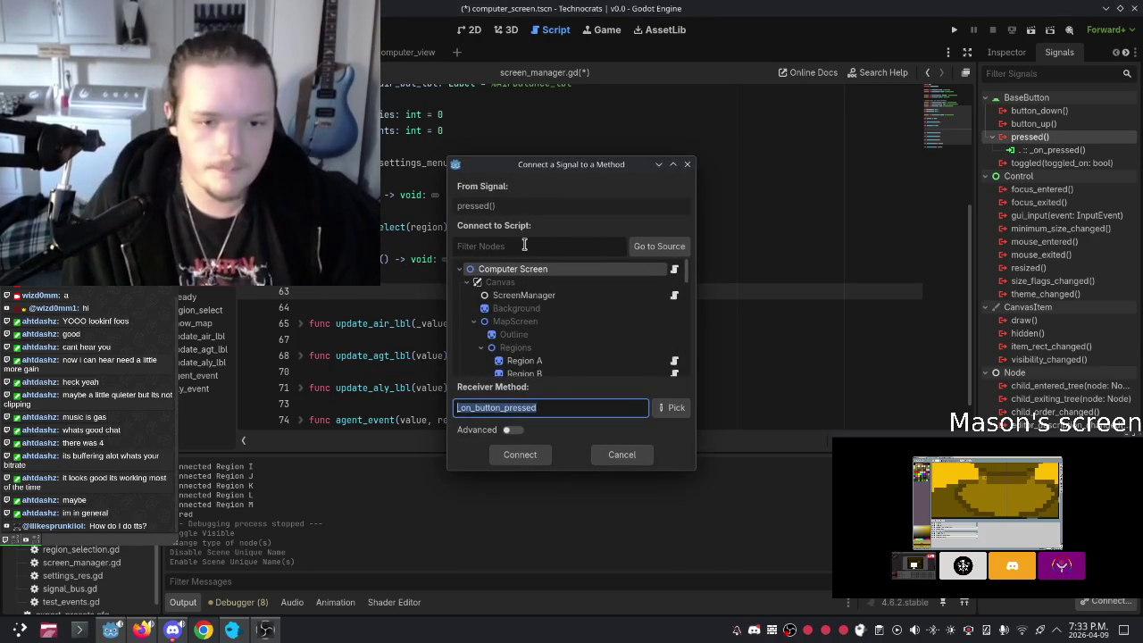
Step: Connect pressed() to ScreenManager with the receiver method renamed to _settings_button
{"action": "left_click", "coordinate": [660, 246]}
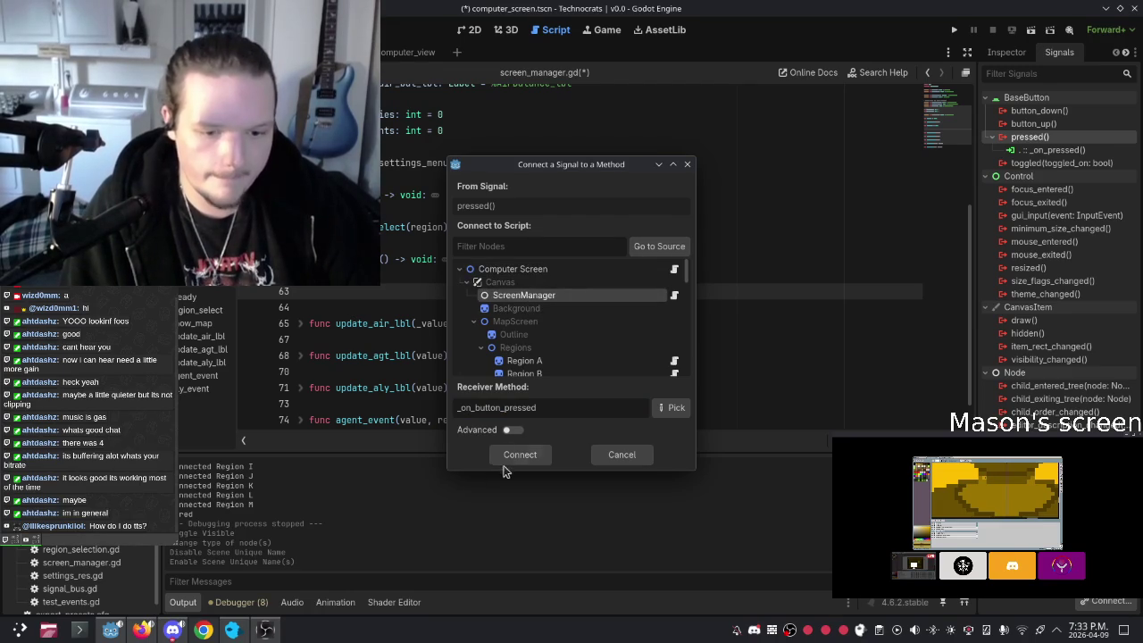
{"action": "left_click", "coordinate": [559, 409]}
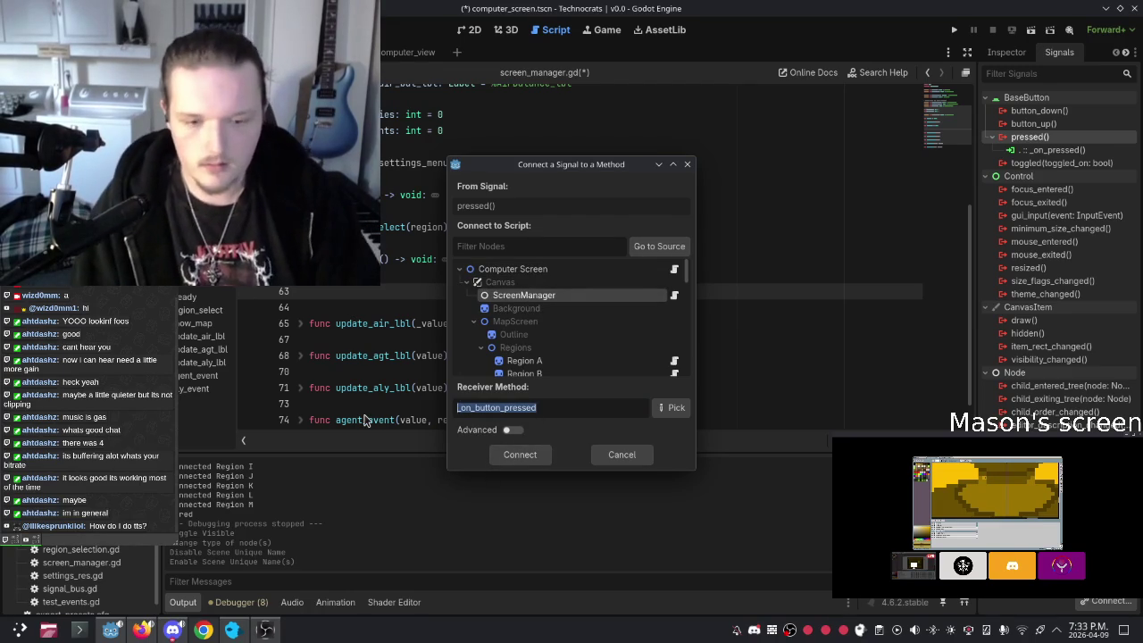
{"action": "type", "text": "_"}
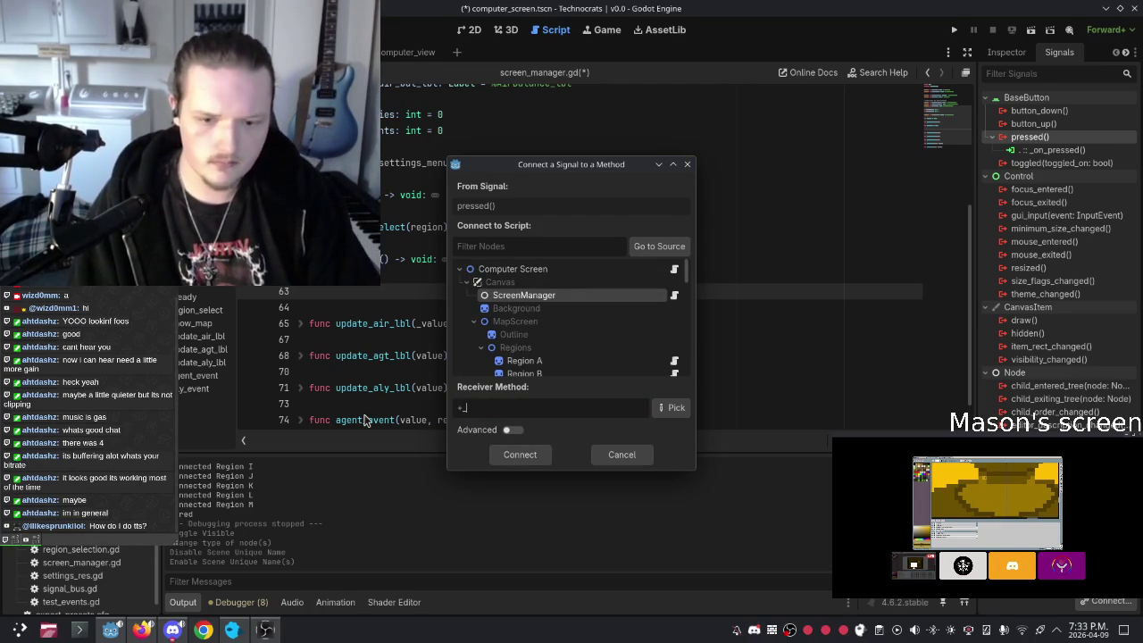
{"action": "type", "text": "settings_"}
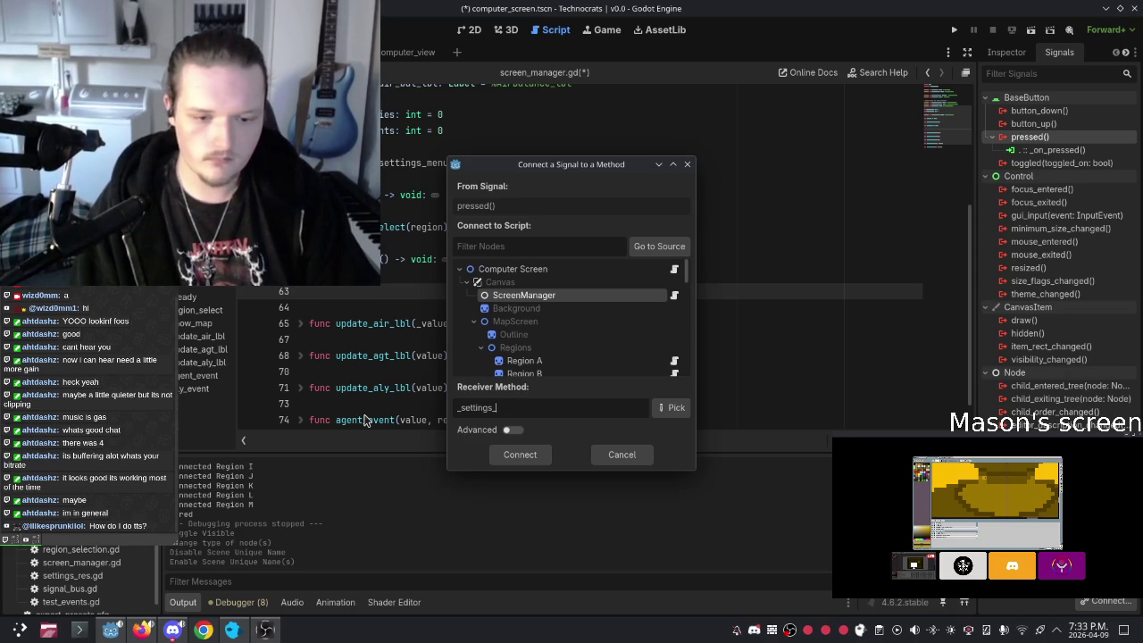
{"action": "type", "text": "button"}
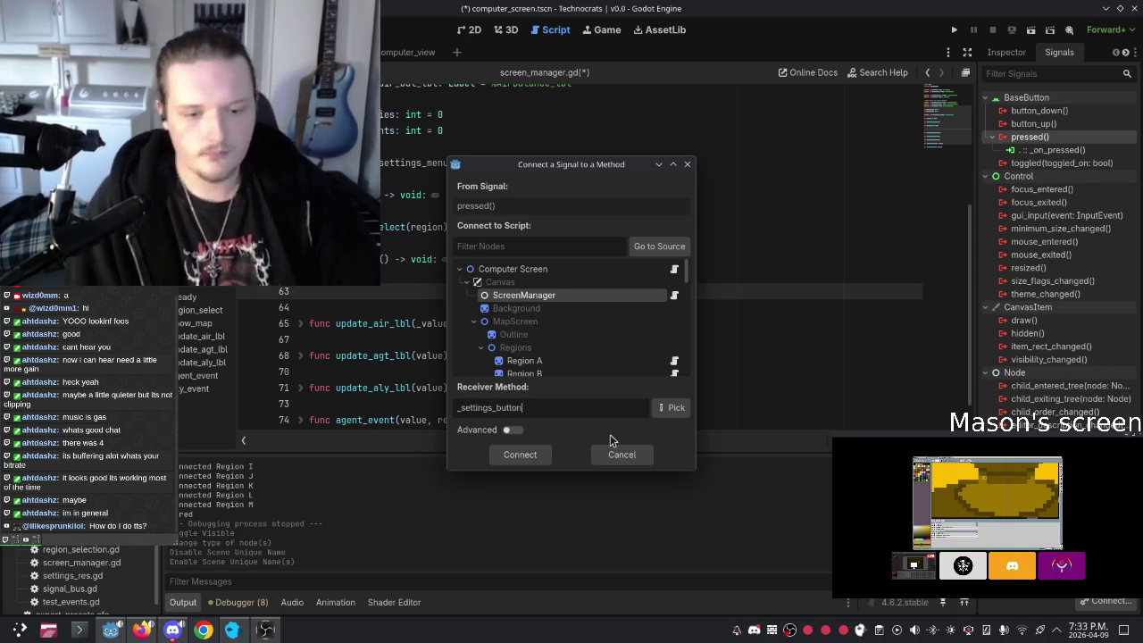
{"action": "left_click", "coordinate": [520, 454]}
Step: Clear the placeholder body of the new _settings_button function, leaving line 95 empty
{"action": "left_click_drag", "start_coordinate": [529, 416], "coordinate": [330, 404]}
{"action": "key", "text": "BackSpace"}
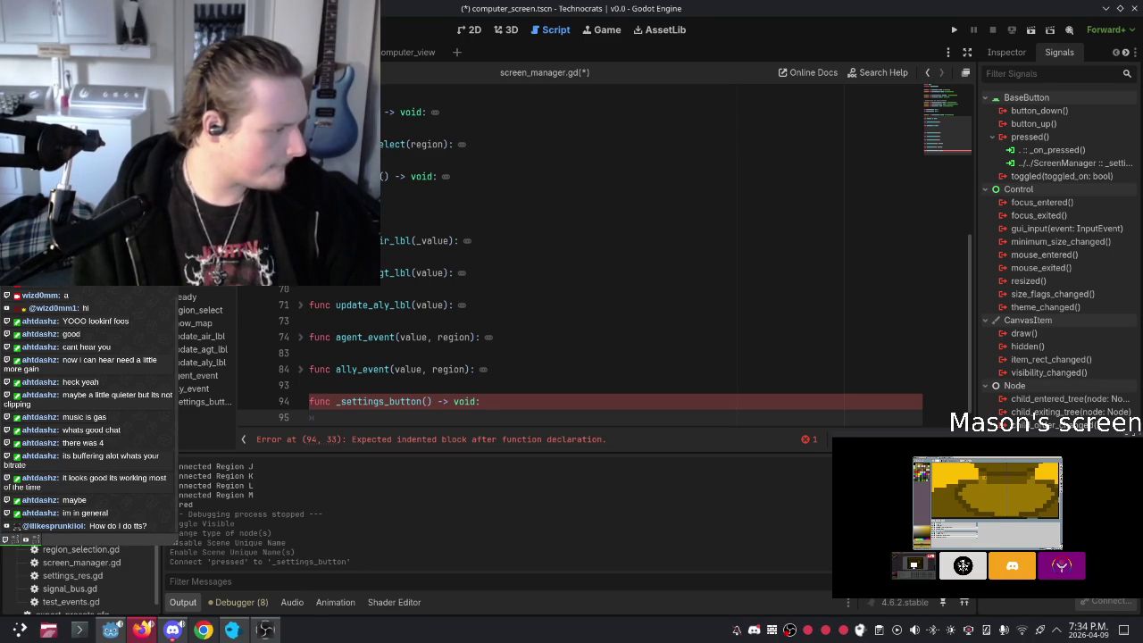
{"action": "left_click", "coordinate": [429, 237]}
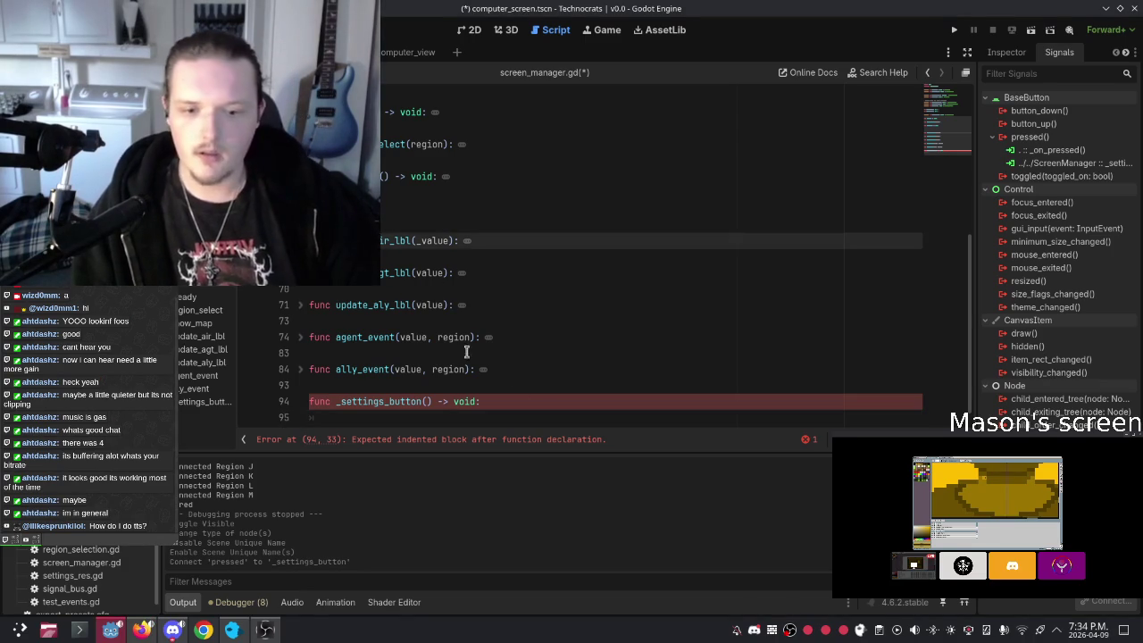
{"action": "scroll", "coordinate": [455, 375], "scroll_direction": "down", "scroll_amount": 1}
{"action": "left_click", "coordinate": [448, 400]}
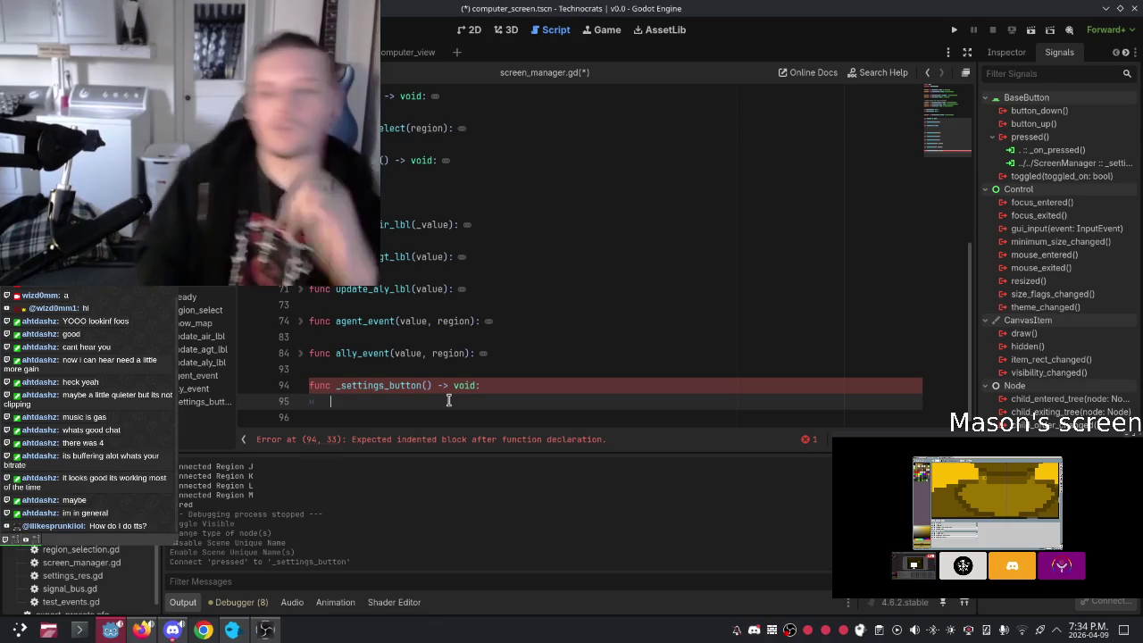
{"action": "type", "text": "pass"}
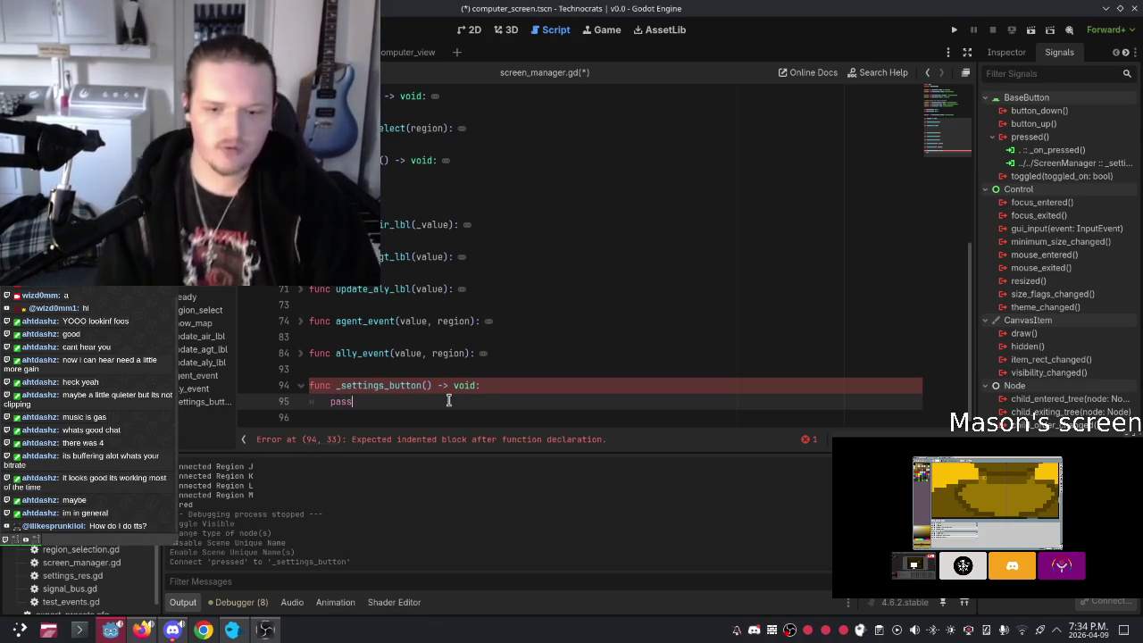
{"action": "left_click", "coordinate": [454, 371]}
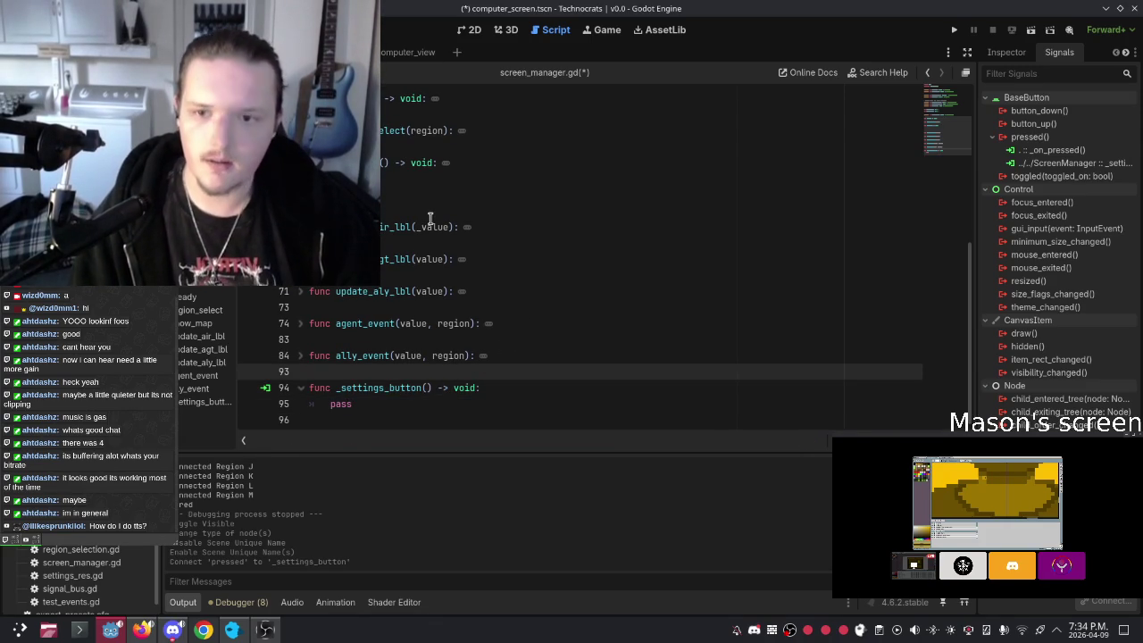
{"action": "left_click_drag", "start_coordinate": [358, 405], "coordinate": [328, 405]}
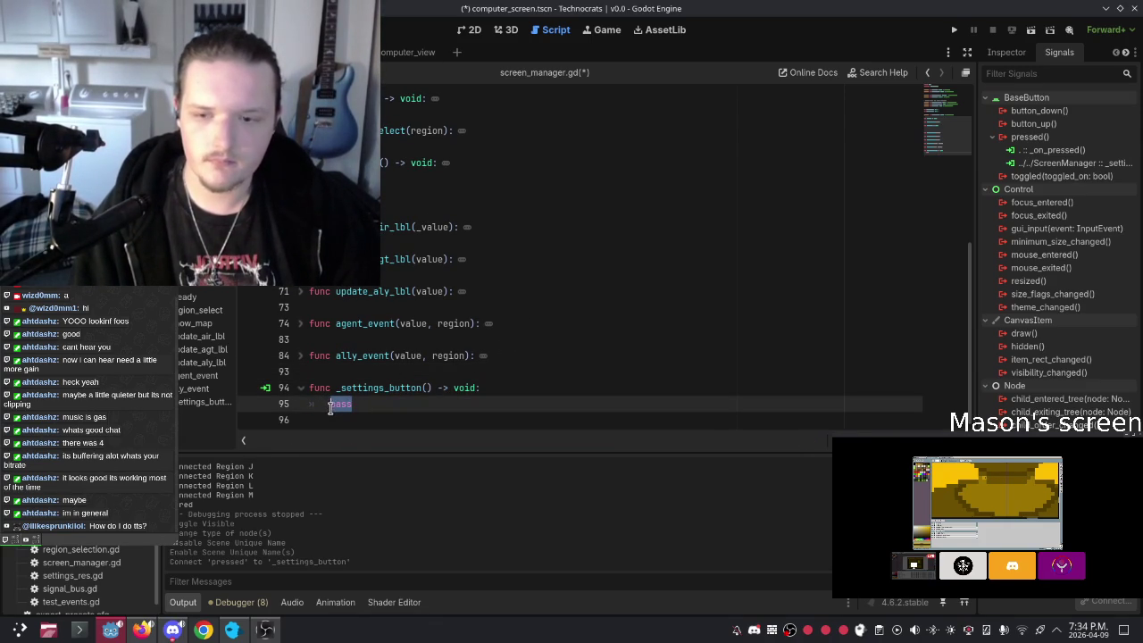
{"action": "key", "text": "BackSpace"}
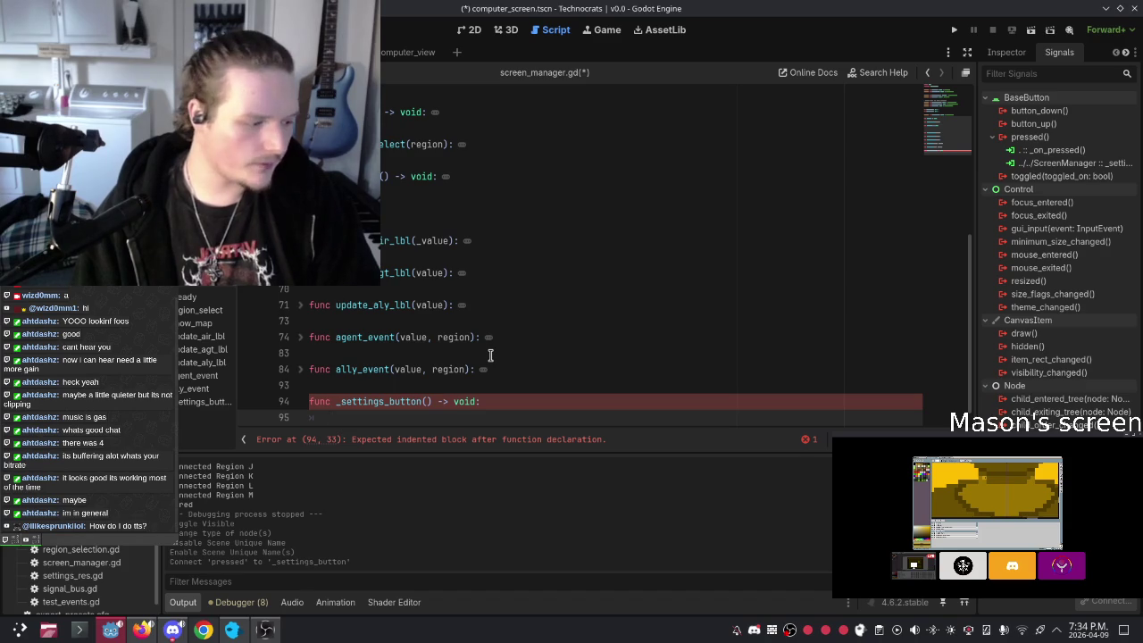
Step: Write settings_menu.visible on line 95 using code completion
{"action": "type", "text": "s"}
{"action": "key", "text": "BackSpace"}
{"action": "type", "text": "s"}
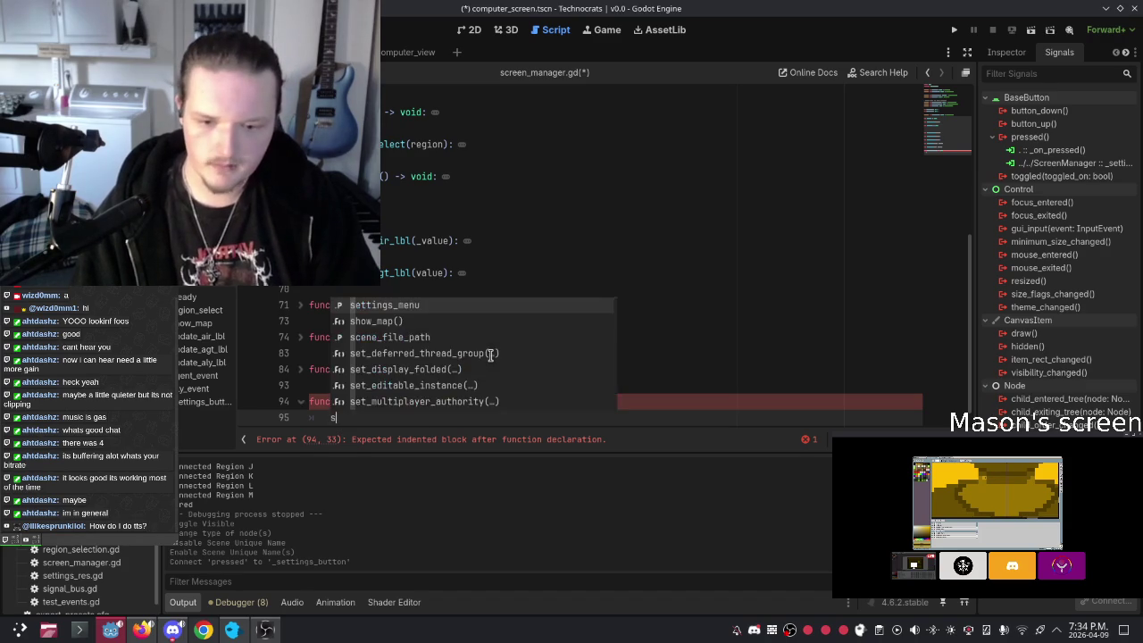
{"action": "key", "text": "BackSpace"}
{"action": "type", "text": "s"}
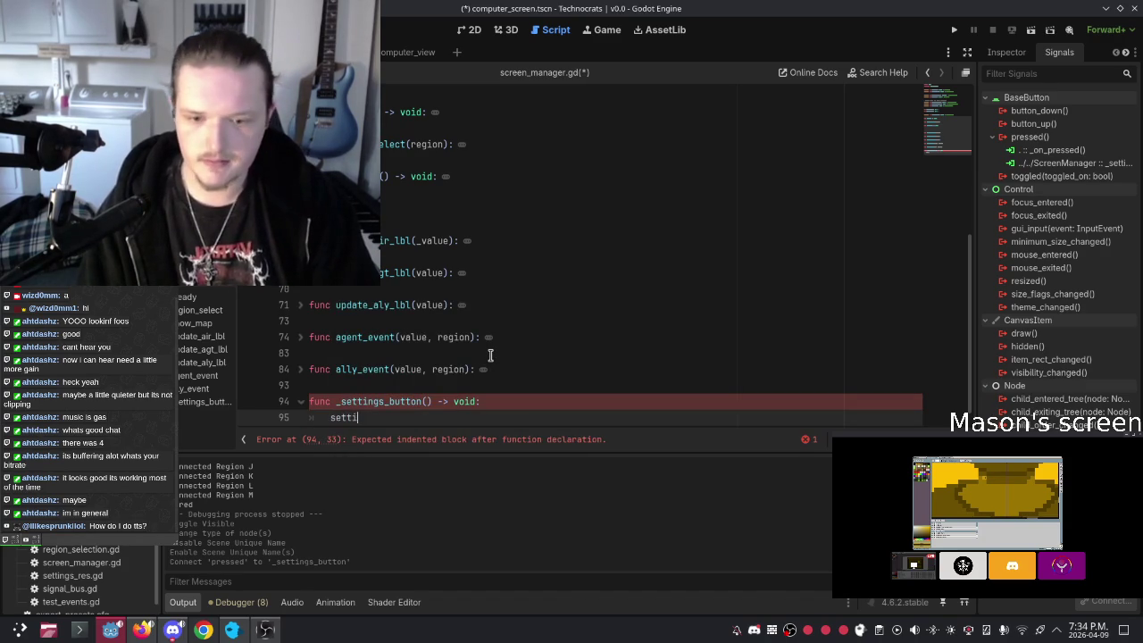
{"action": "type", "text": "s"}
{"action": "key", "text": "Return"}
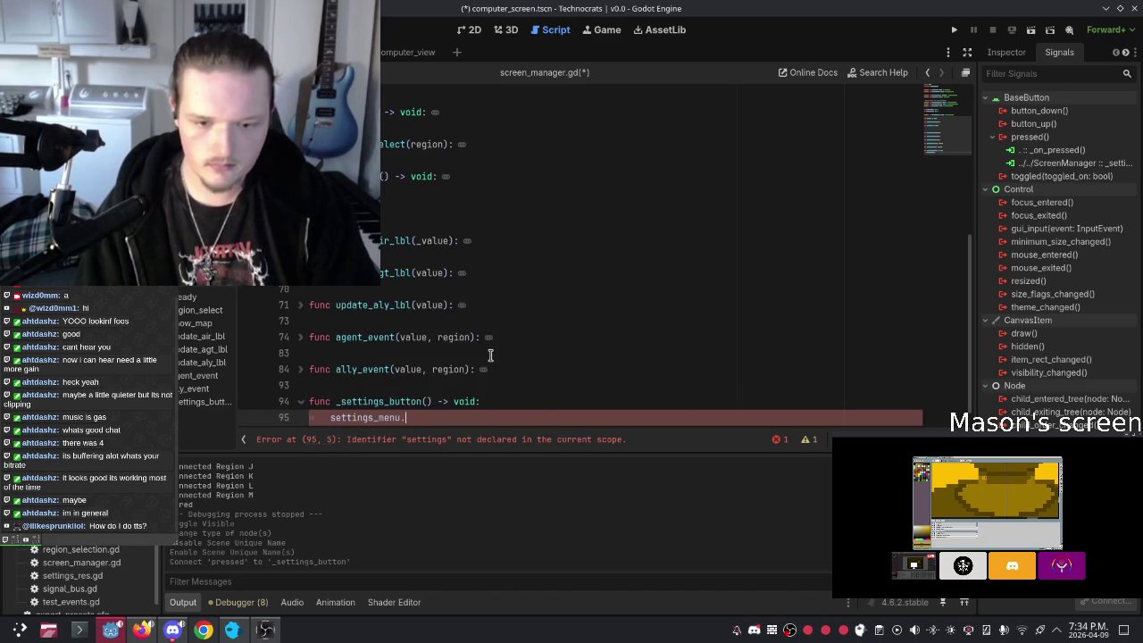
{"action": "type", "text": "."}
{"action": "scroll", "coordinate": [490, 354], "scroll_direction": "down", "scroll_amount": 6}
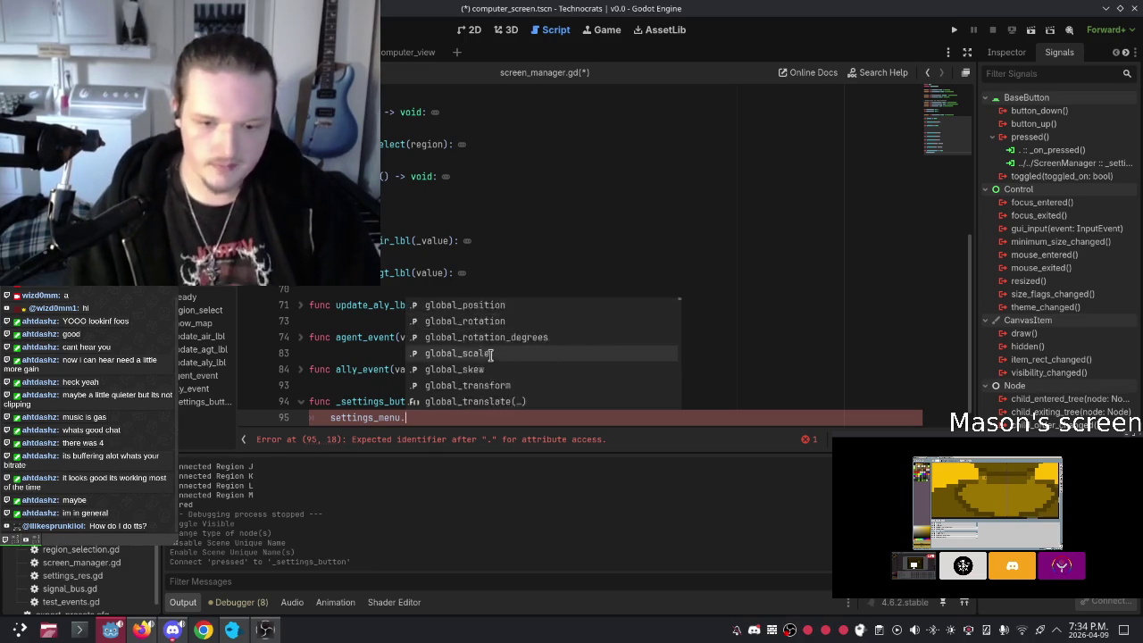
{"action": "scroll", "coordinate": [490, 355], "scroll_direction": "down", "scroll_amount": 8}
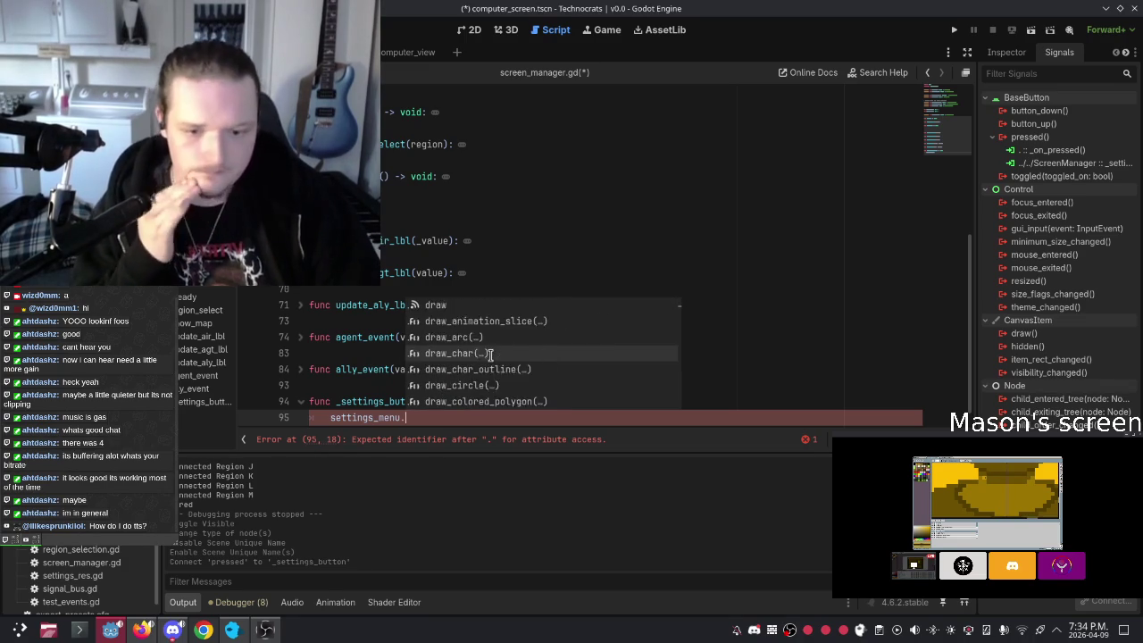
{"action": "scroll", "coordinate": [490, 354], "scroll_direction": "up", "scroll_amount": 5}
{"action": "type", "text": "v"}
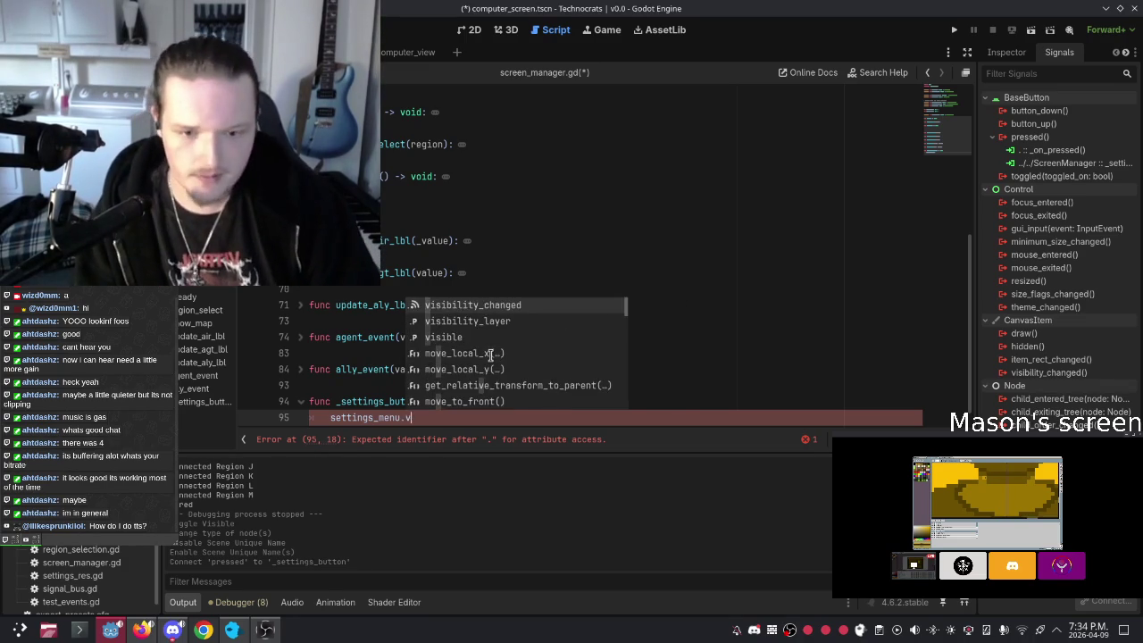
{"action": "type", "text": "isb"}
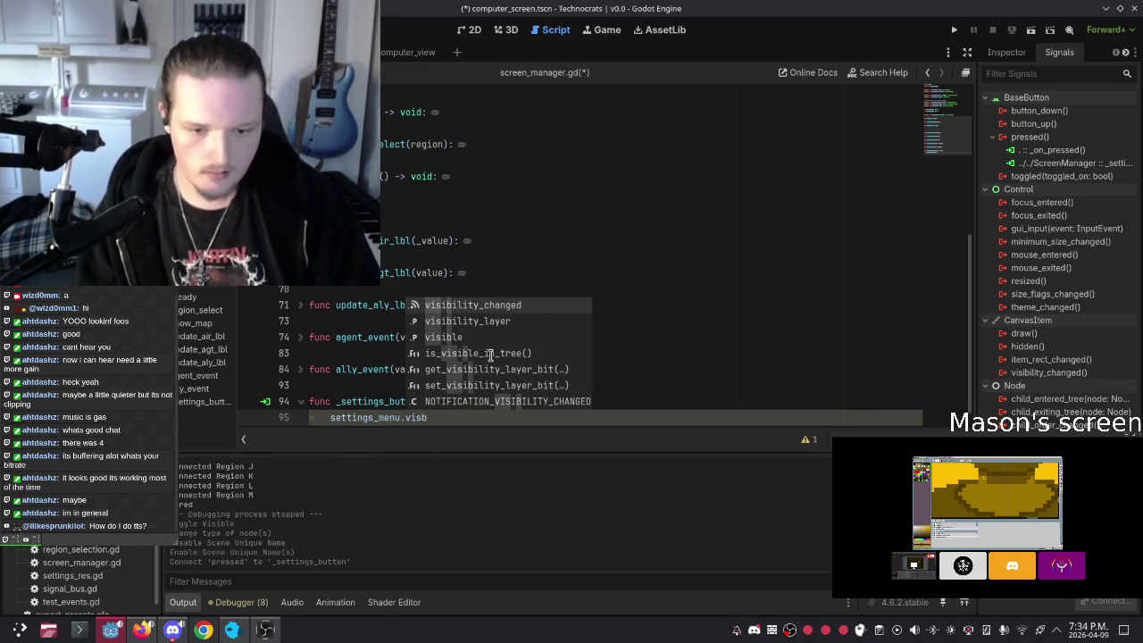
{"action": "key", "text": "BackSpace"}
{"action": "type", "text": "ible"}
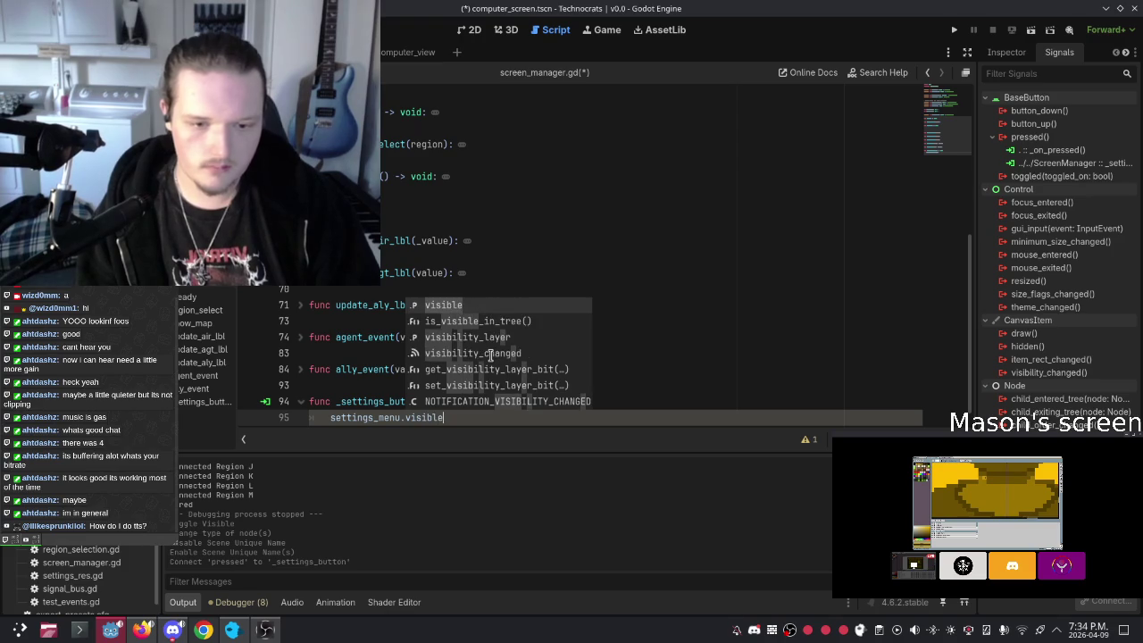
{"action": "key", "text": "Escape"}
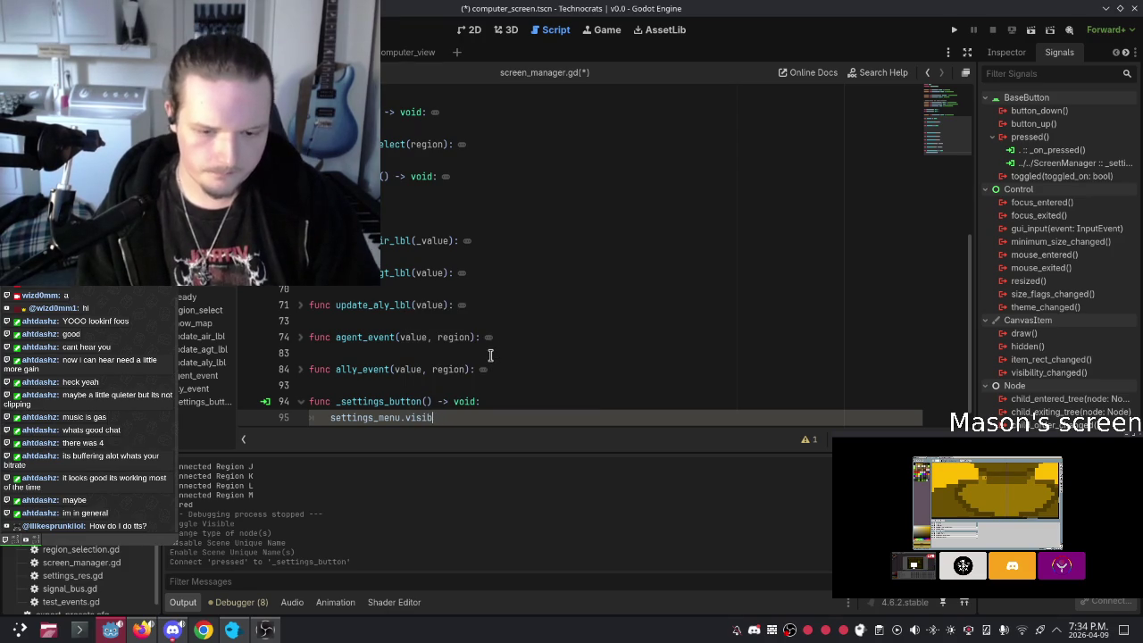
{"action": "type", "text": "le"}
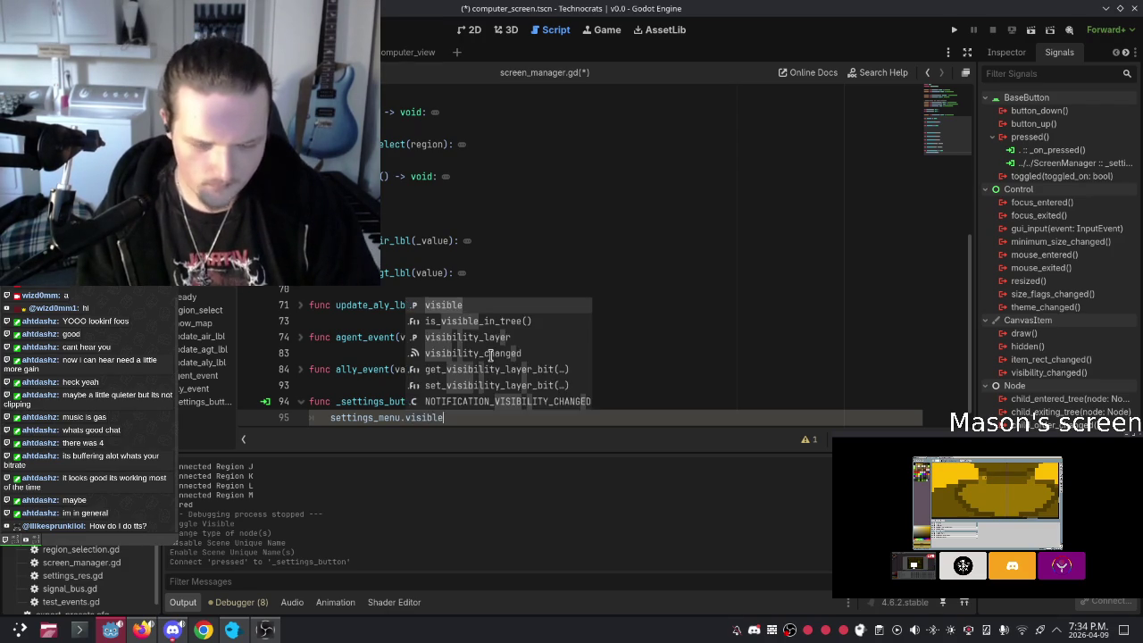
{"action": "key", "text": "Down"}
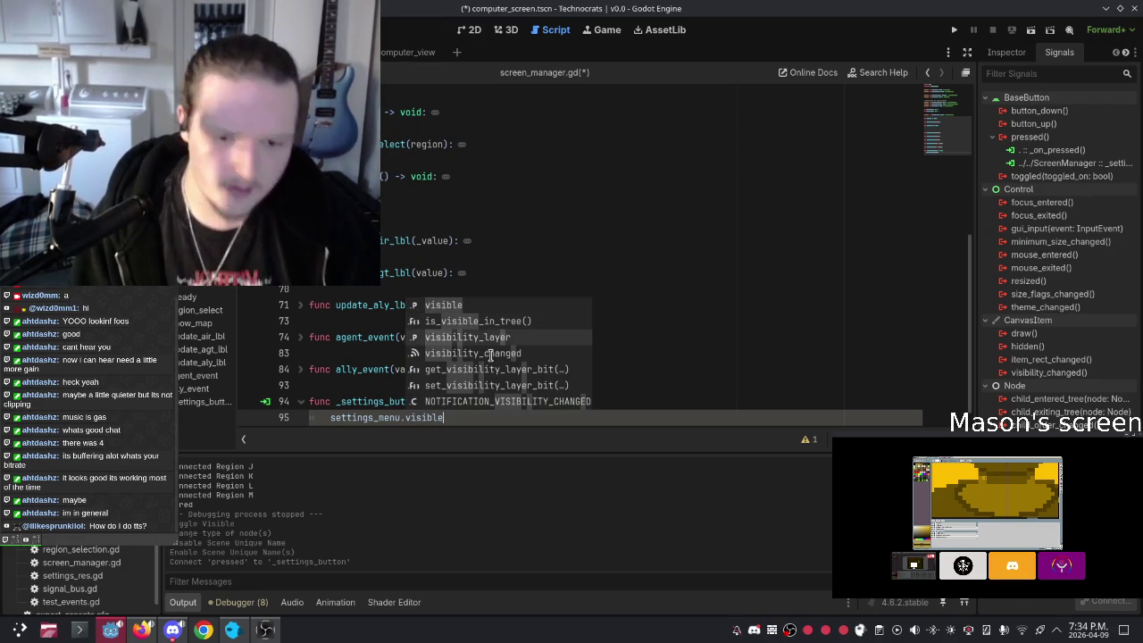
{"action": "key", "text": "Down"}
{"action": "key", "text": "Down"}
{"action": "key", "text": "Down"}
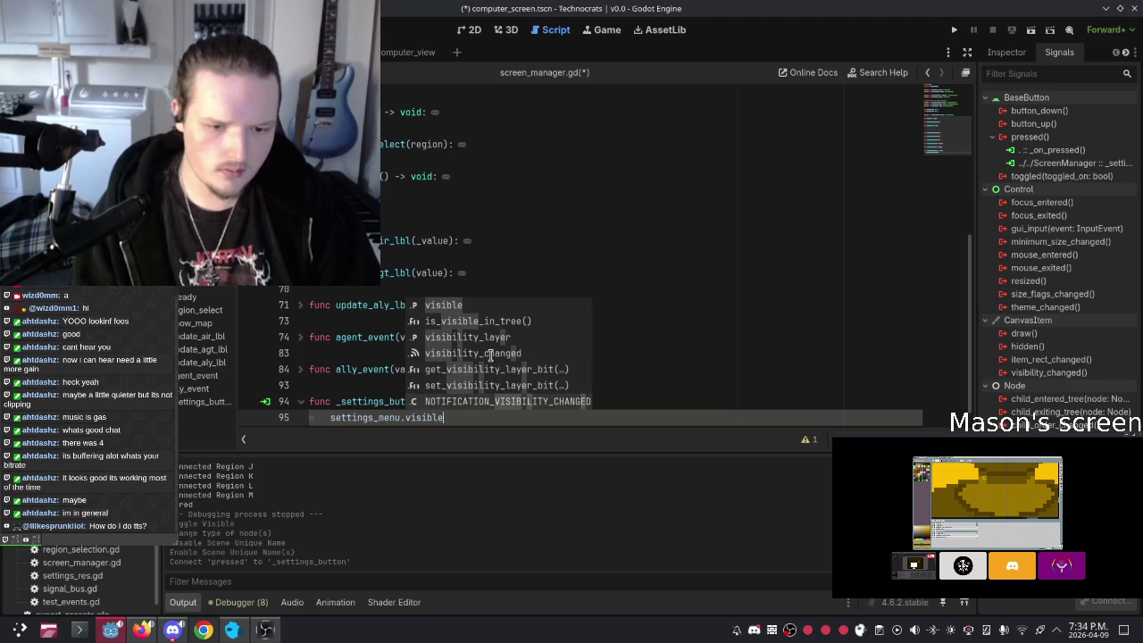
{"action": "key", "text": "Down"}
{"action": "key", "text": "Escape"}
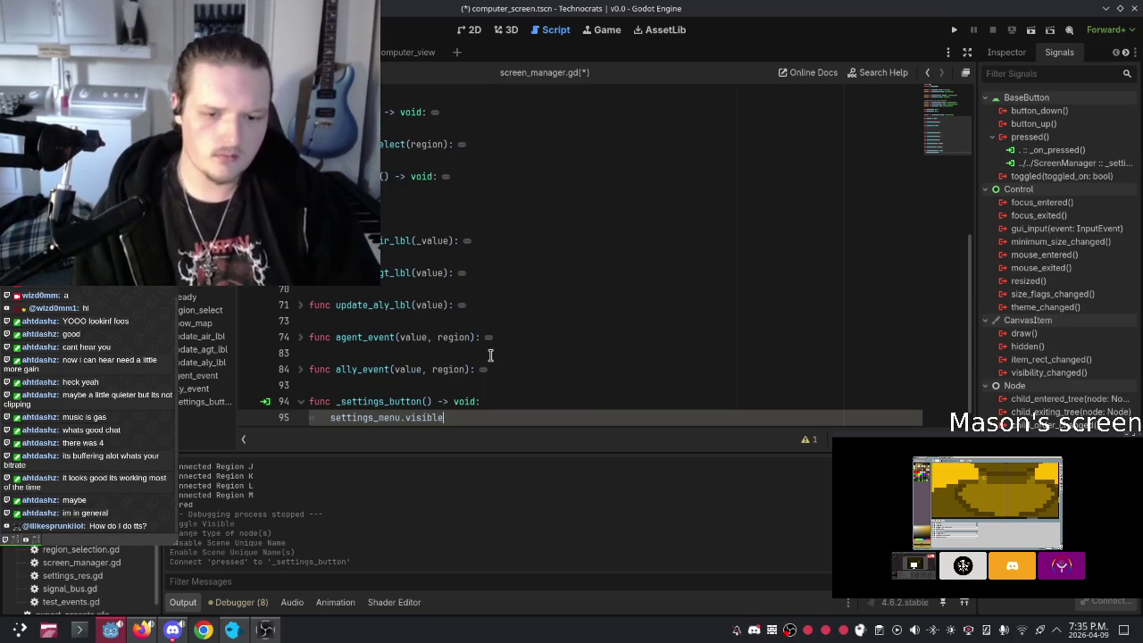
Step: Finish the line as settings_menu.visible = !settings_menu.visible, then save and run the game
{"action": "key", "text": "ctrl+space"}
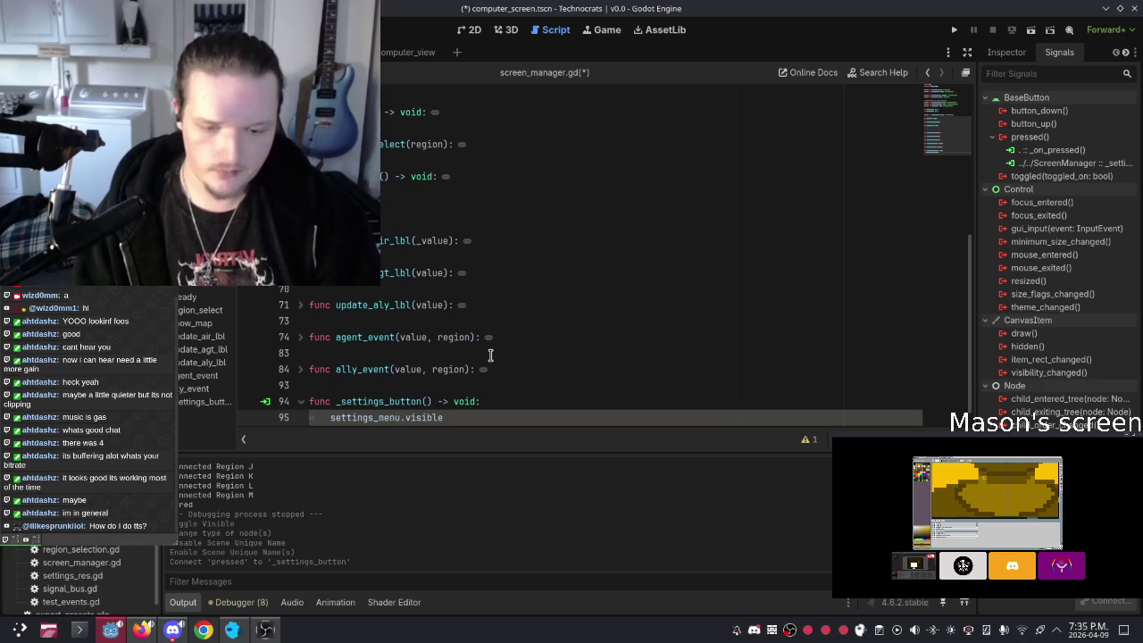
{"action": "key", "text": "ctrl+space"}
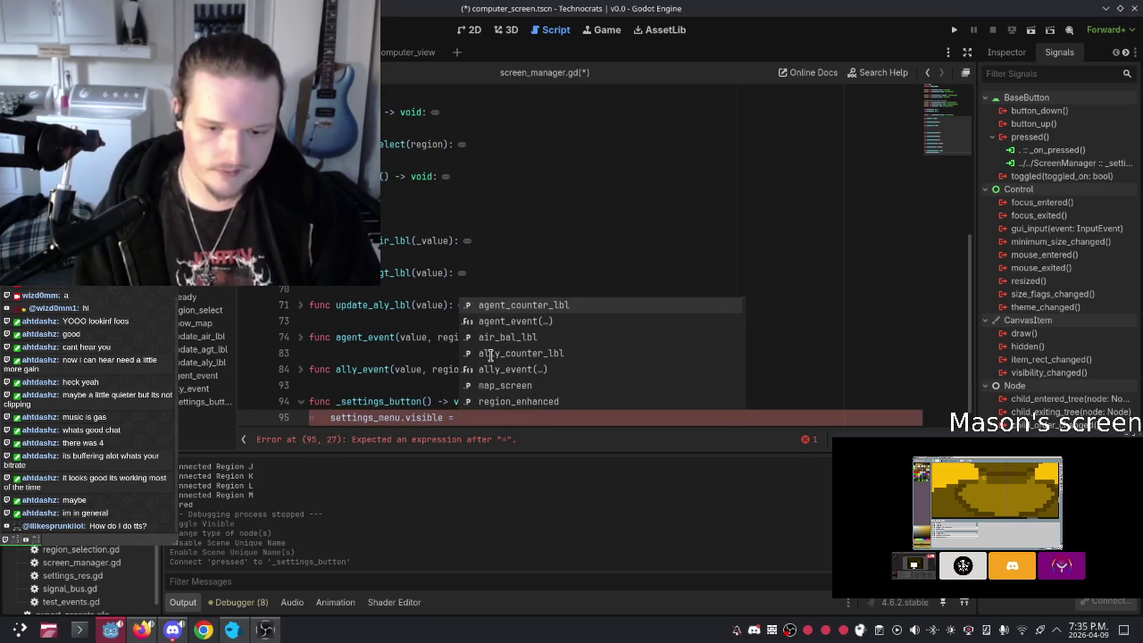
{"action": "type", "text": "!"}
{"action": "key", "text": "ctrl+space"}
{"action": "type", "text": "settings_menu."}
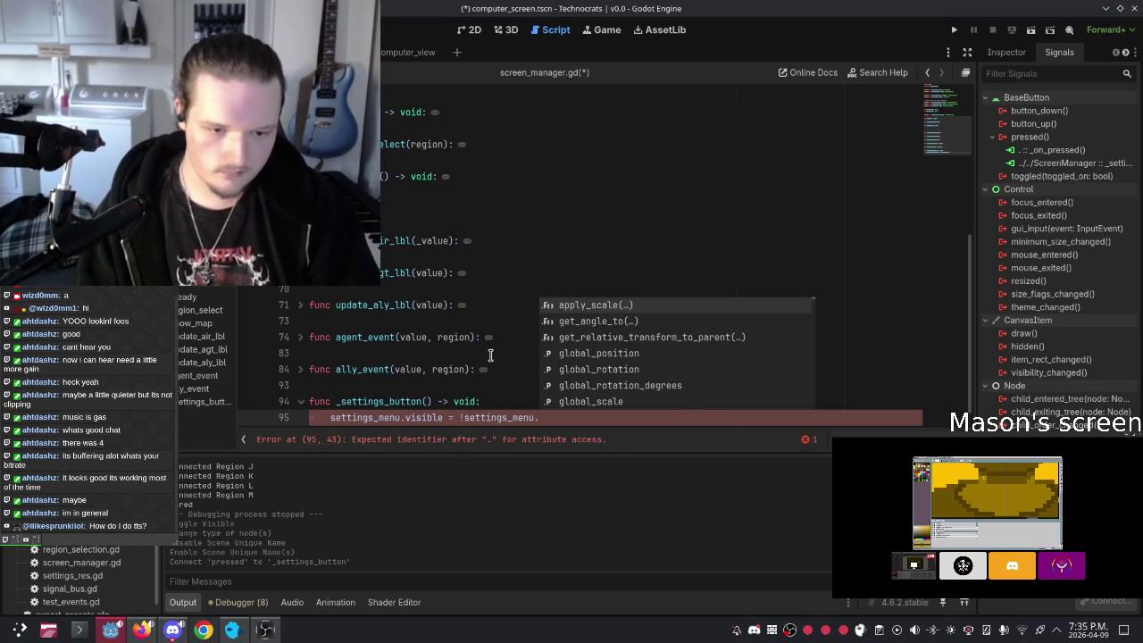
{"action": "type", "text": "visible"}
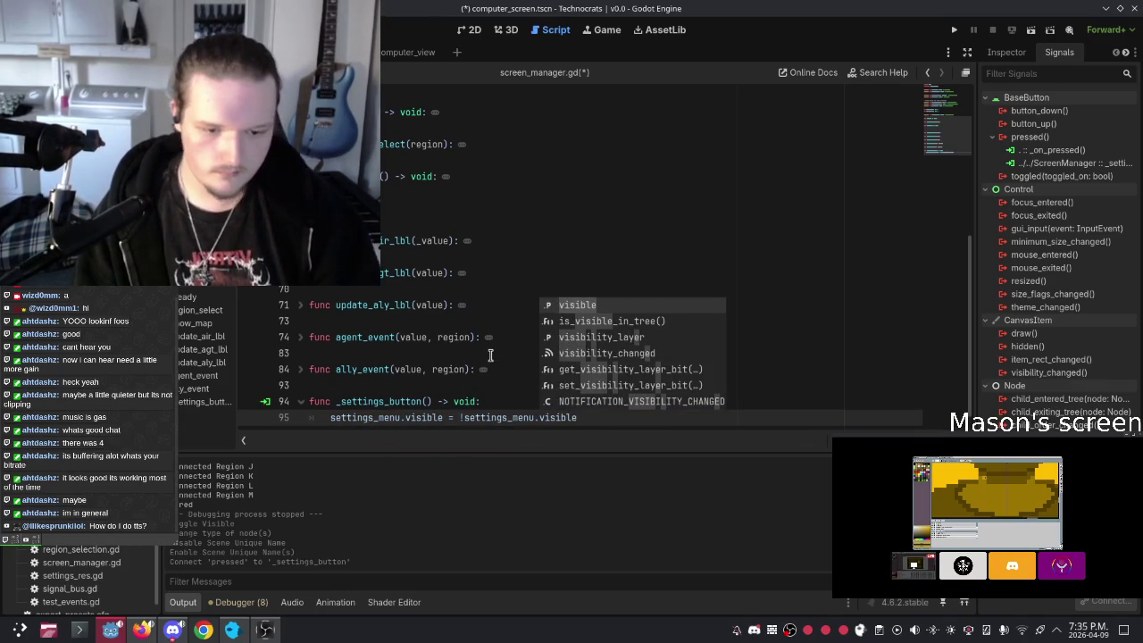
{"action": "left_click", "coordinate": [536, 242]}
{"action": "left_click", "coordinate": [637, 419]}
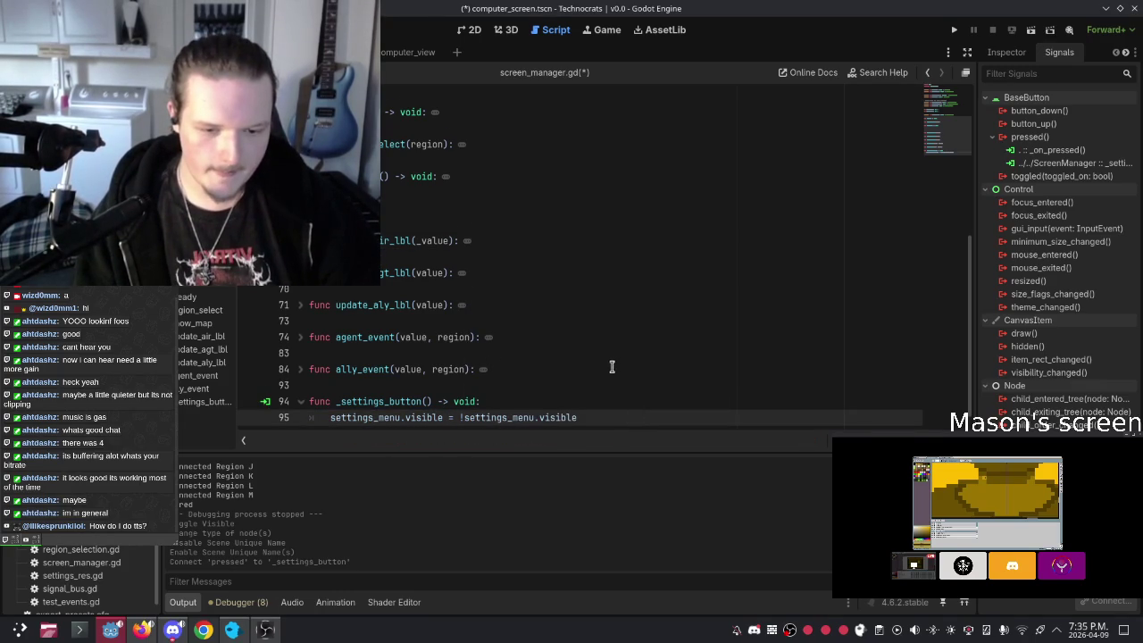
{"action": "scroll", "coordinate": [616, 366], "scroll_direction": "down", "scroll_amount": 1}
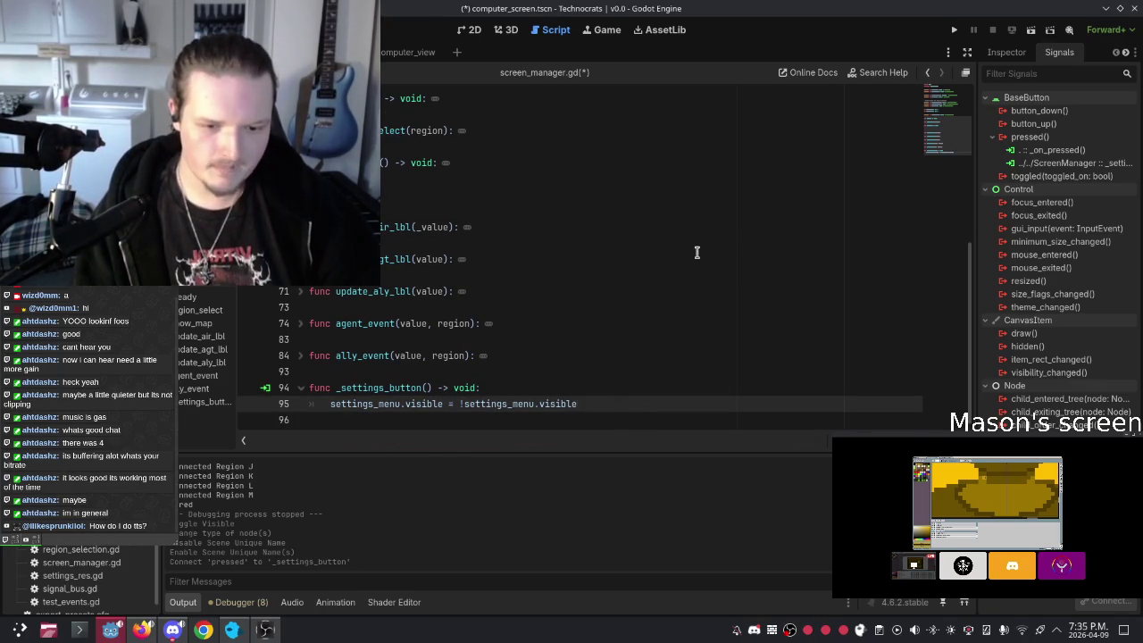
{"action": "key", "text": "F5"}
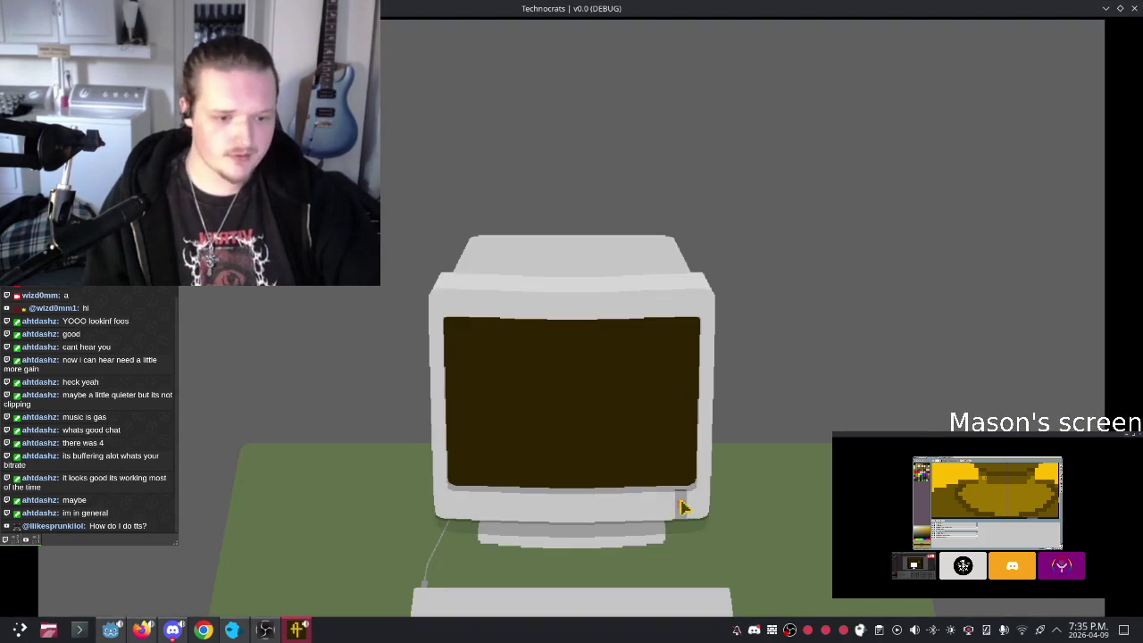
Step: Open the map on the in-game monitor, close the game, and select line 95's negated visibility expression
{"action": "left_click", "coordinate": [680, 507]}
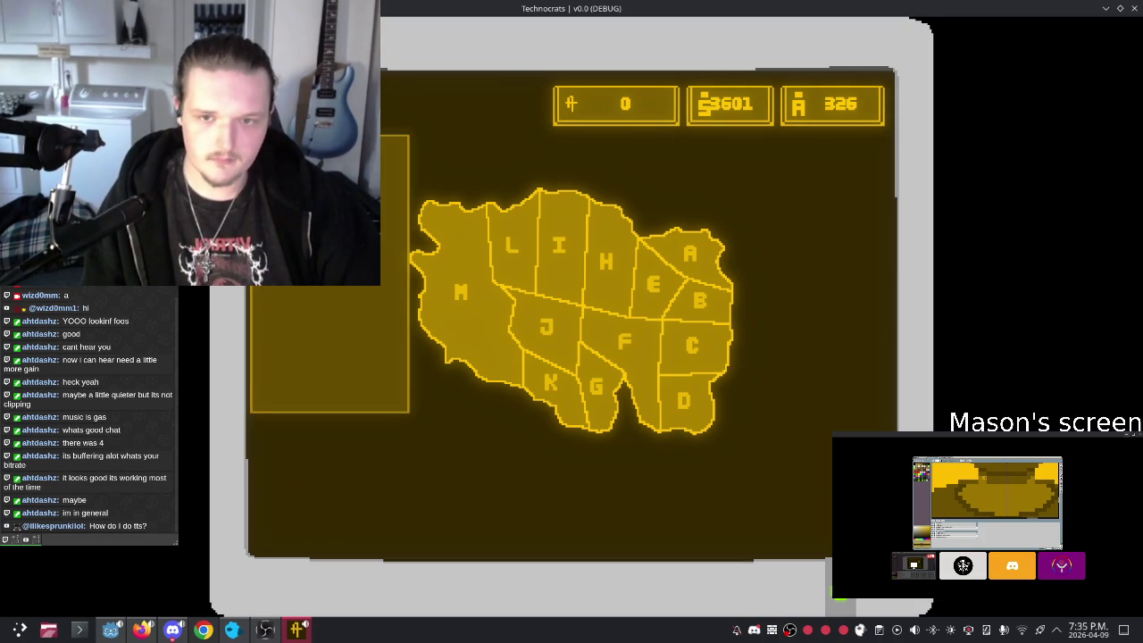
{"action": "left_click", "coordinate": [1134, 8]}
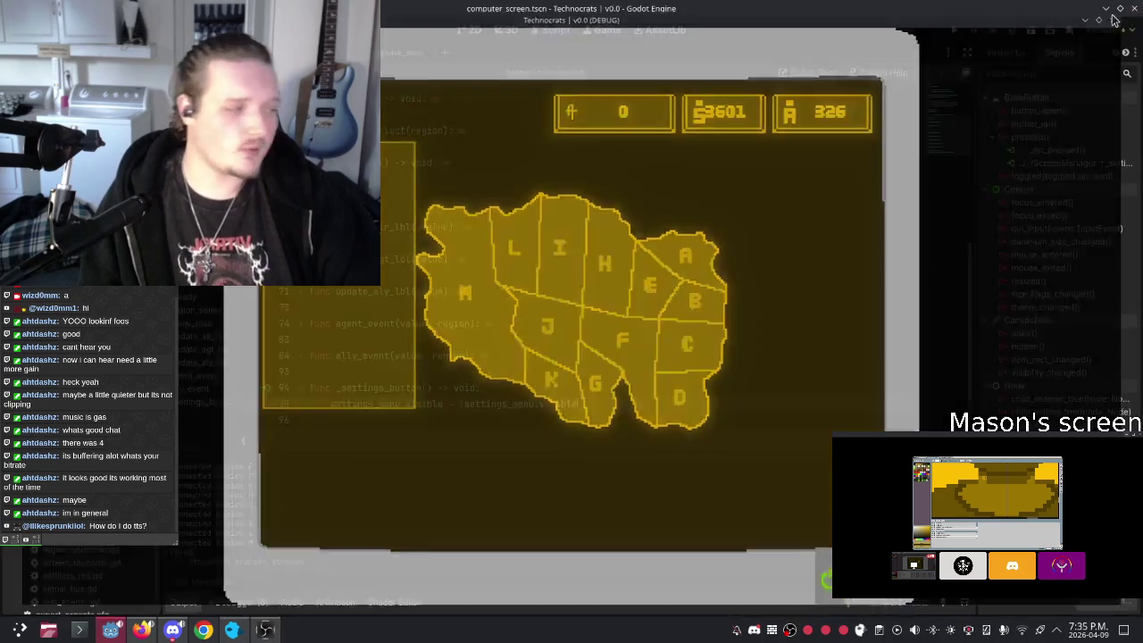
{"action": "mouse_move", "coordinate": [598, 404]}
{"action": "left_mouse_down"}
{"action": "mouse_move", "coordinate": [380, 403]}
{"action": "mouse_move", "coordinate": [459, 404]}
{"action": "left_mouse_up"}
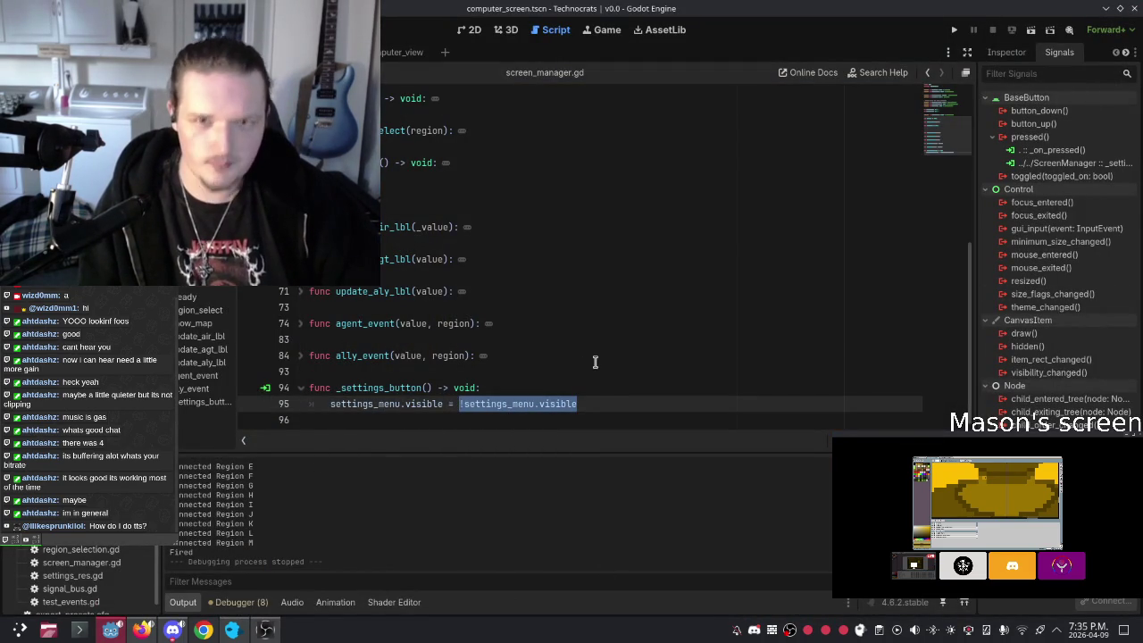
Step: Select settings_menu on line 95, then switch to the 2D canvas, undoing an accidental gear-button nudge
{"action": "double_click", "coordinate": [375, 404]}
{"action": "left_click", "coordinate": [536, 307]}
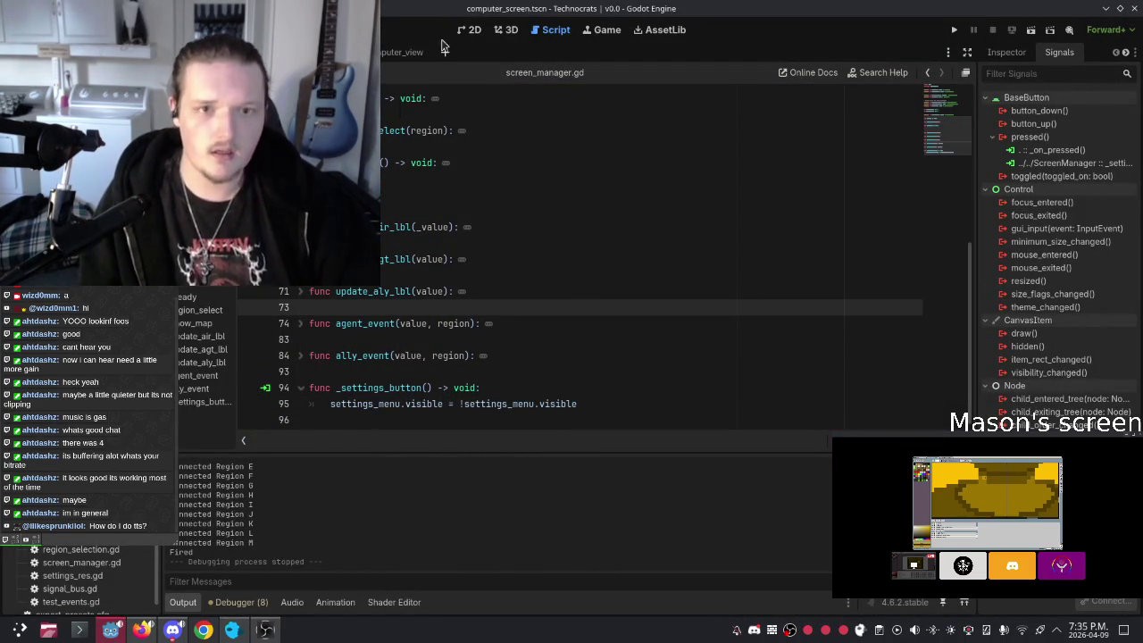
{"action": "left_click", "coordinate": [471, 30]}
{"action": "scroll", "coordinate": [382, 210], "scroll_direction": "up", "scroll_amount": 2}
{"action": "scroll", "coordinate": [375, 298], "scroll_direction": "up", "scroll_amount": 4}
{"action": "left_click_drag", "start_coordinate": [449, 183], "coordinate": [464, 185]}
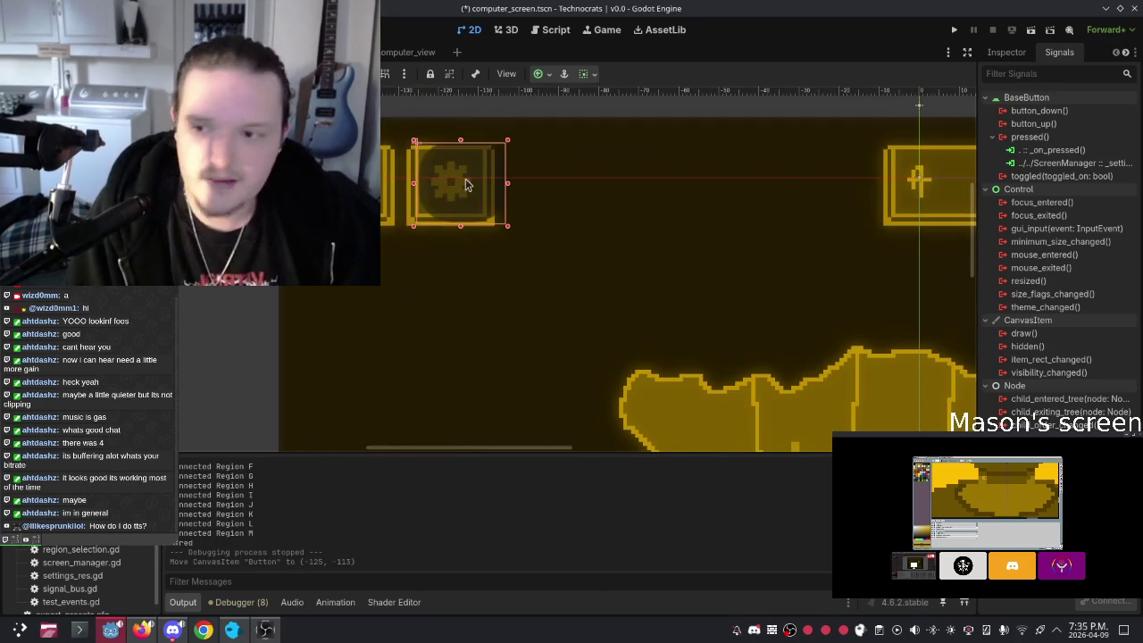
{"action": "key", "text": "ctrl+z"}
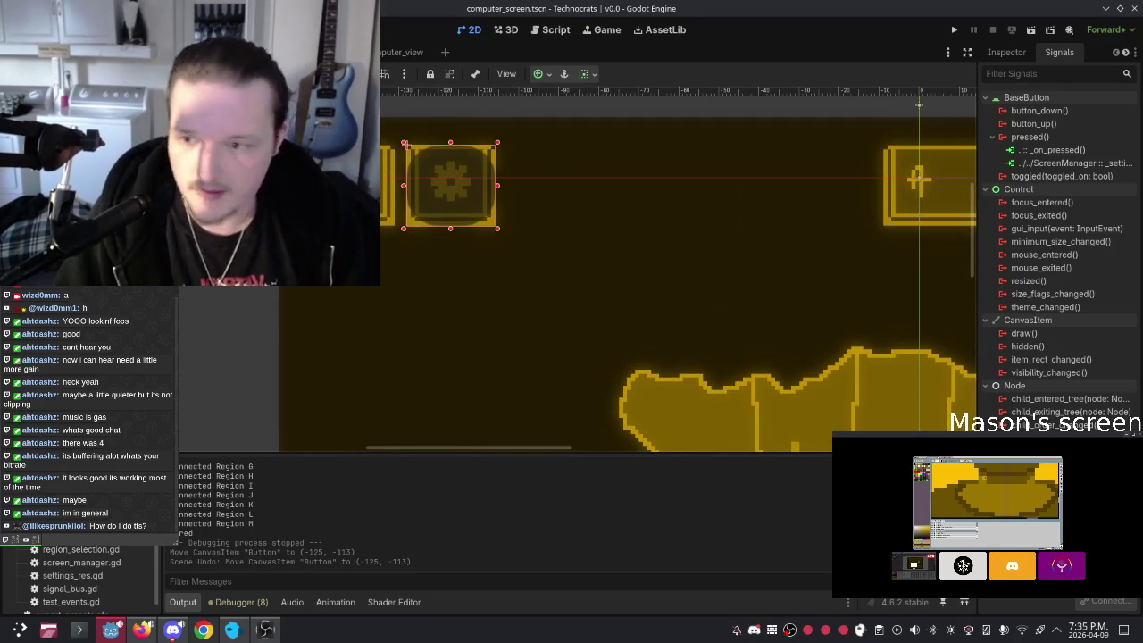
Step: Tick Flat on the gear Button in the Inspector and run the game to test it
{"action": "left_click", "coordinate": [1006, 51]}
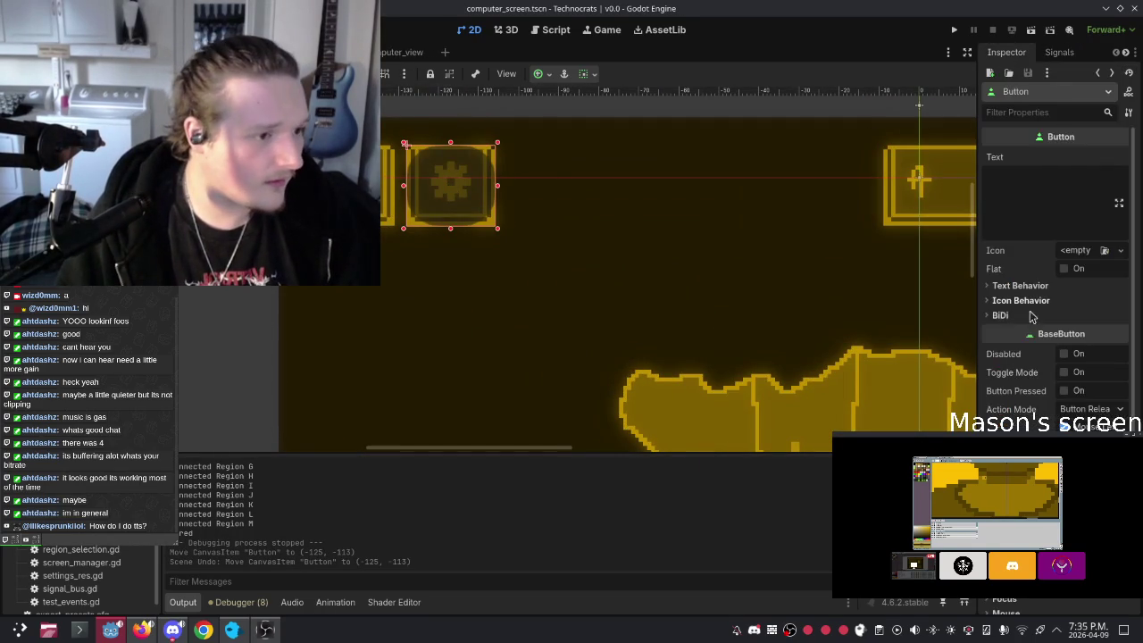
{"action": "left_click", "coordinate": [1062, 268]}
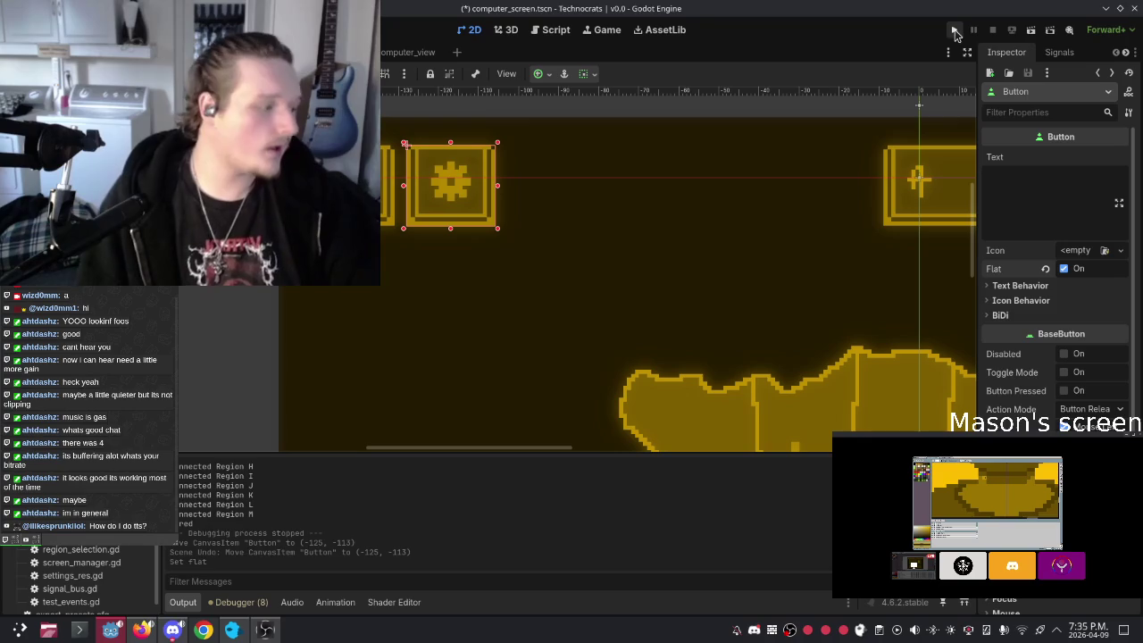
{"action": "left_click", "coordinate": [954, 32]}
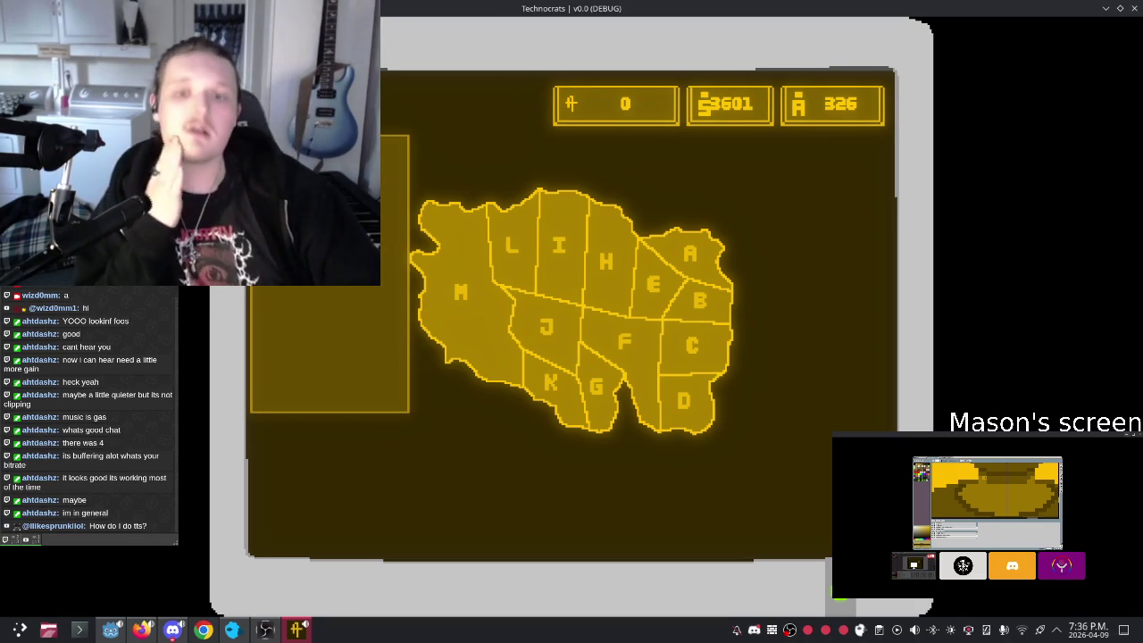
{"action": "key", "text": "Escape"}
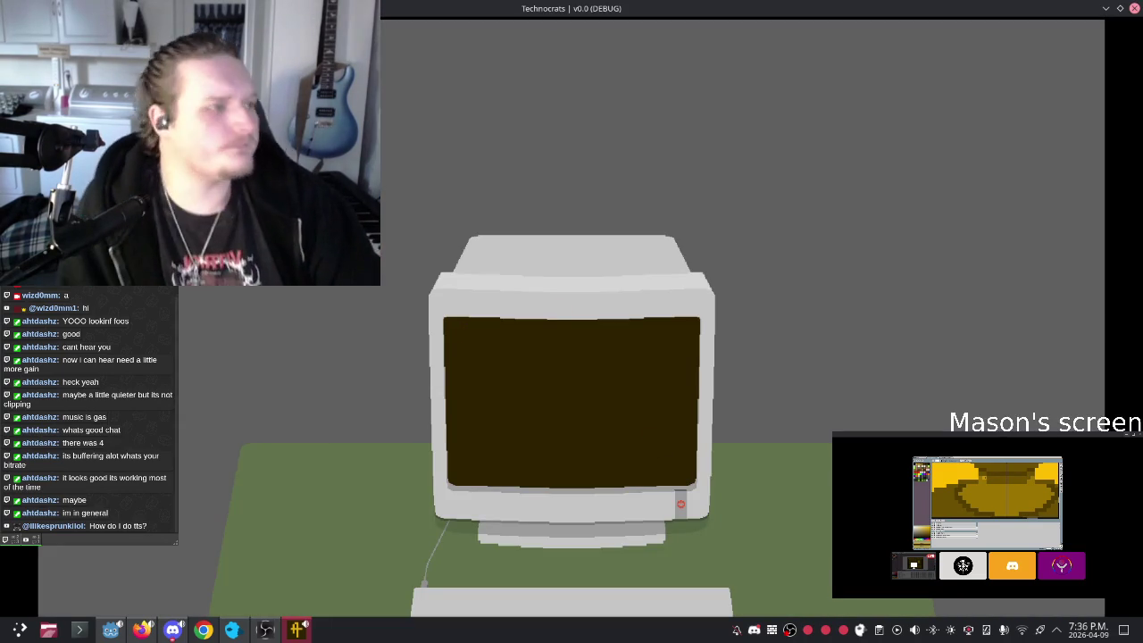
{"action": "key", "text": "Escape"}
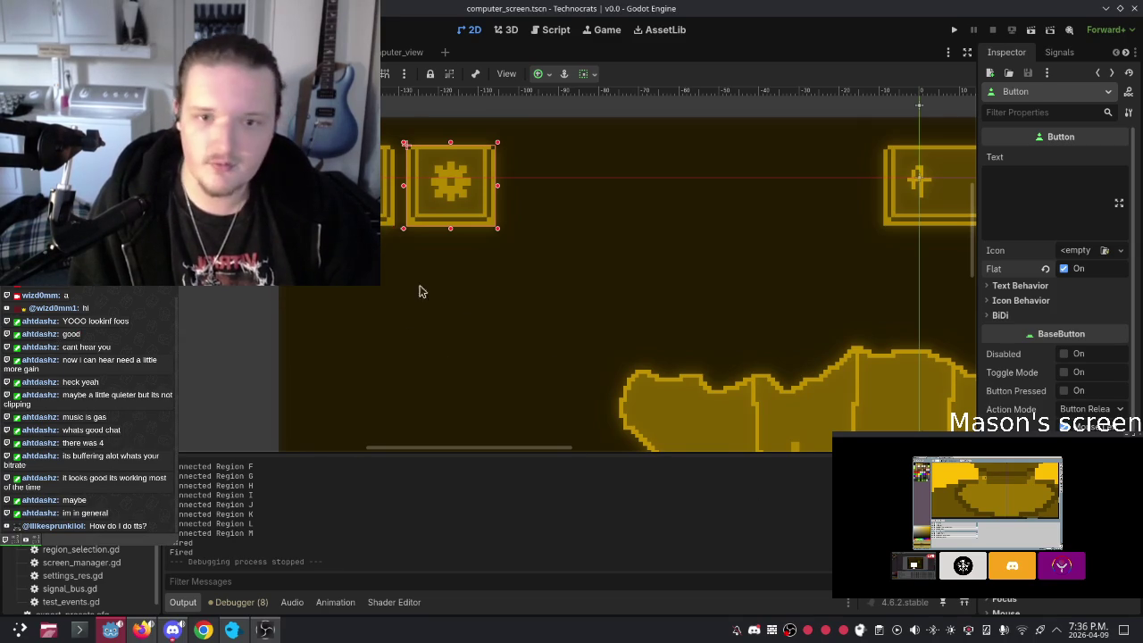
Step: Select and deselect the Background sprite, then start and cancel adding a child to SettingsElements
{"action": "scroll", "coordinate": [410, 350], "scroll_direction": "down", "scroll_amount": 1}
{"action": "left_click", "coordinate": [389, 299]}
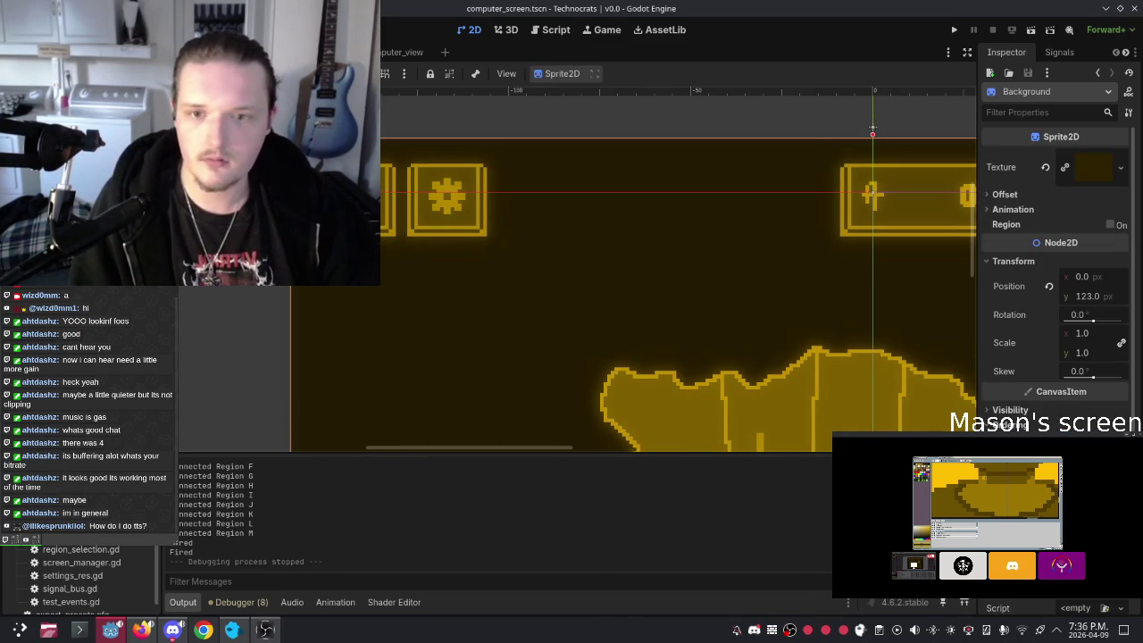
{"action": "left_click", "coordinate": [872, 127]}
{"action": "right_click", "coordinate": [98, 292]}
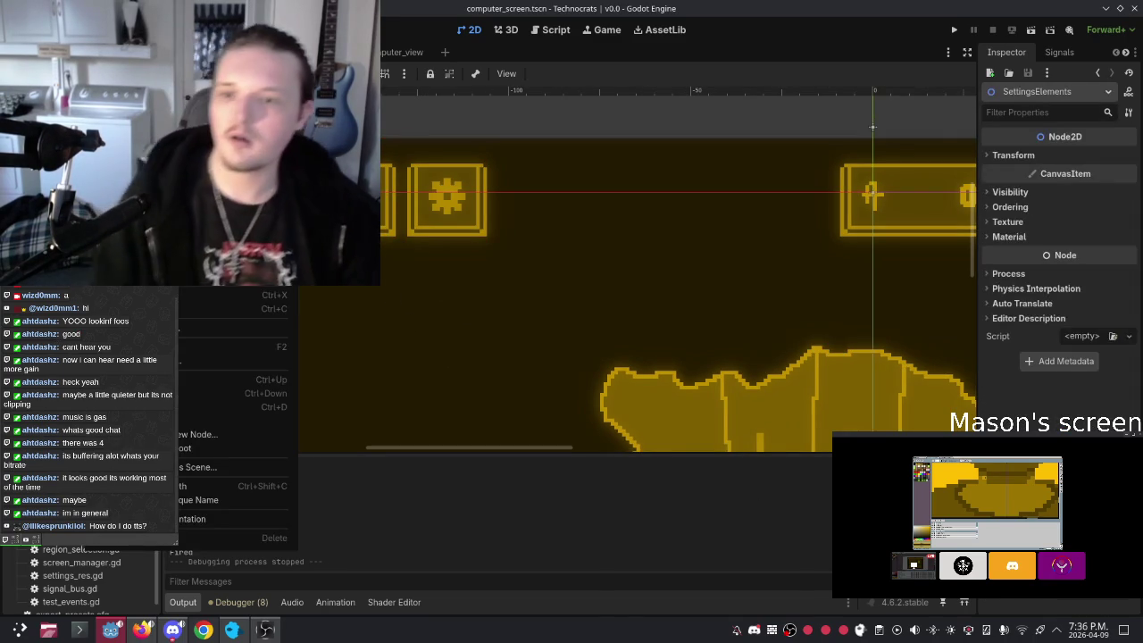
{"action": "left_click", "coordinate": [134, 259]}
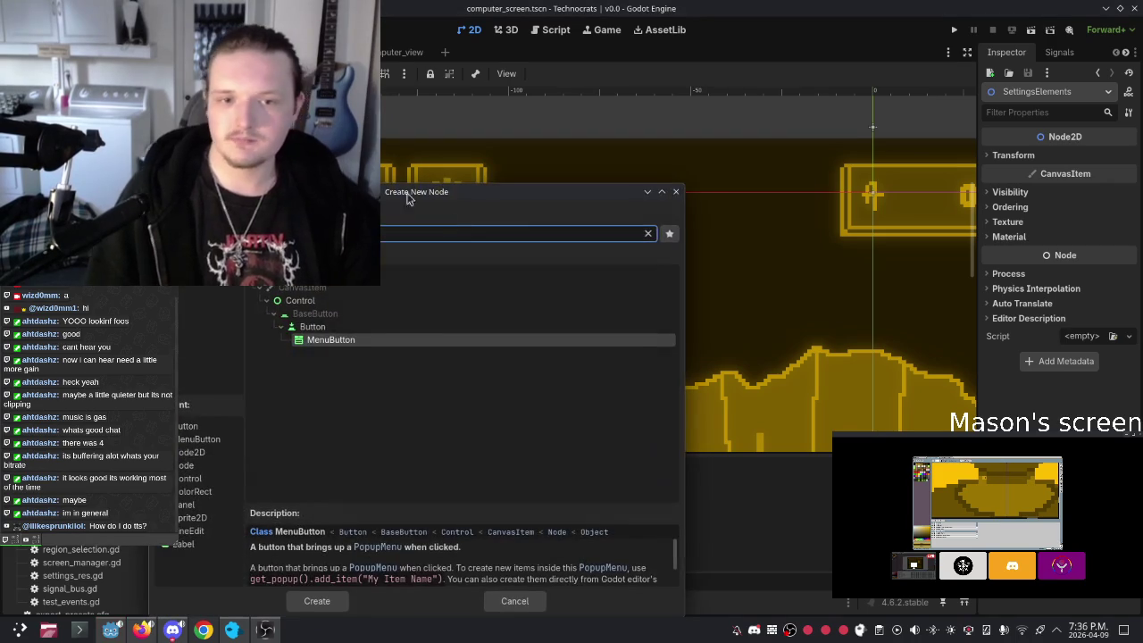
{"action": "left_click", "coordinate": [676, 193]}
Step: Make the SettingsElements panel visible with its eye icon in the Scene dock
{"action": "left_click", "coordinate": [152, 293]}
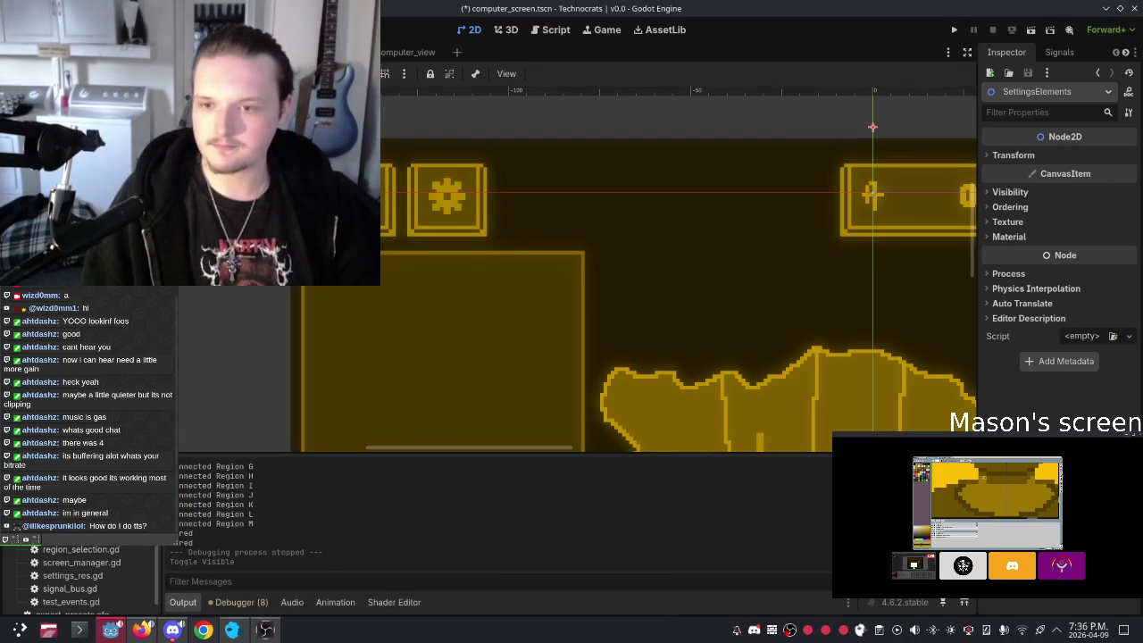
{"action": "right_click", "coordinate": [100, 291]}
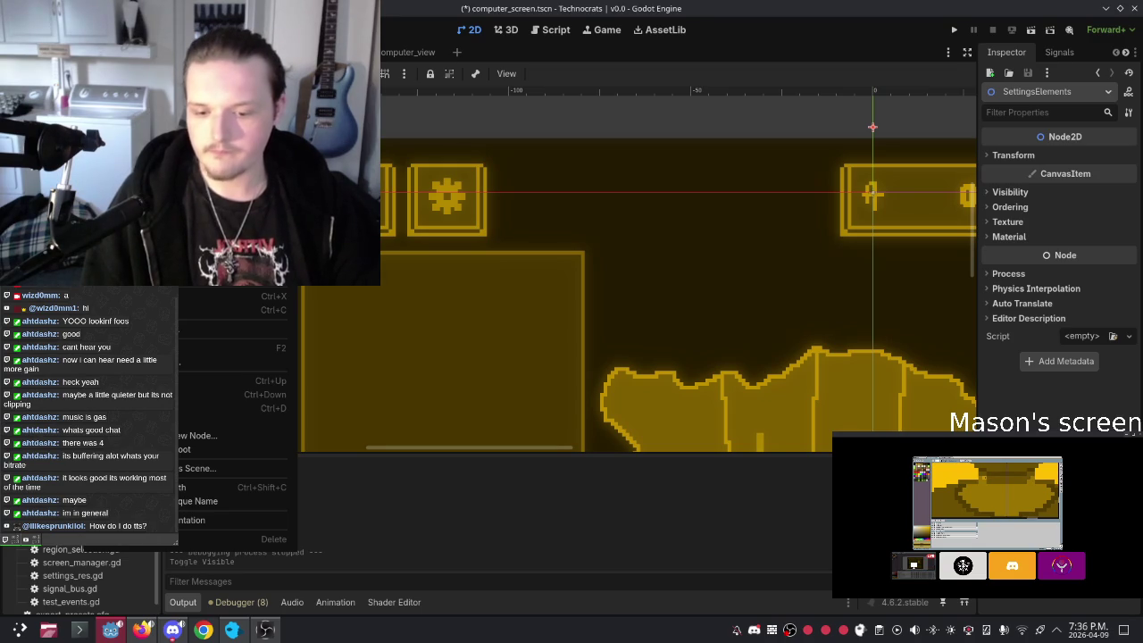
{"action": "key", "text": "Escape"}
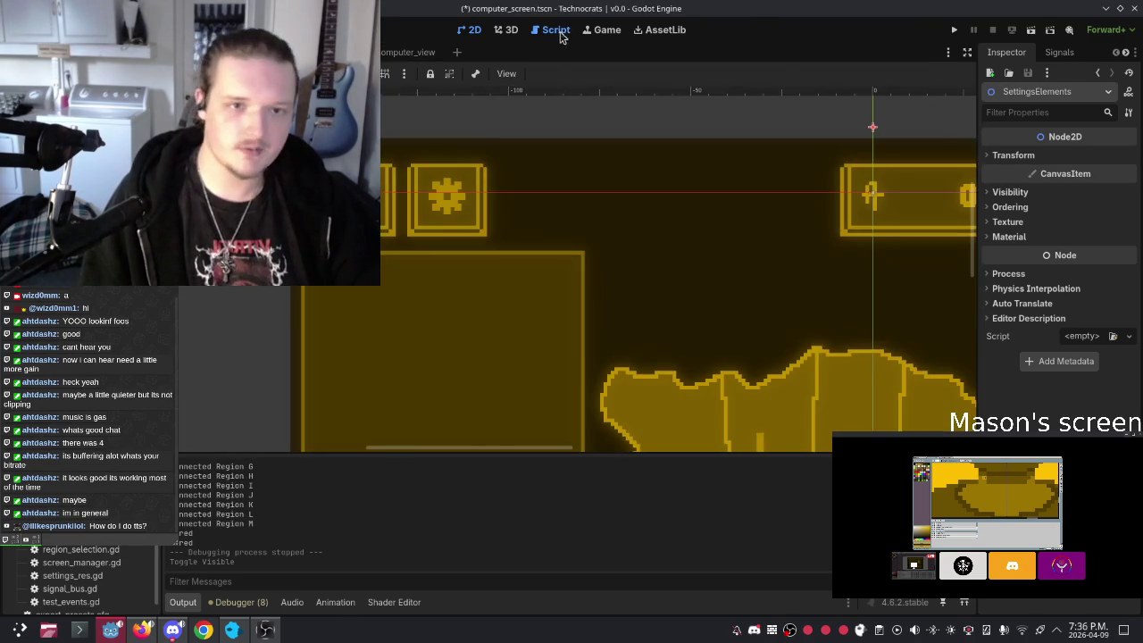
Step: Open screen_manager.gd and place the caret on the startup update_air_lbl(0) line in _ready()
{"action": "left_click", "coordinate": [560, 36]}
{"action": "scroll", "coordinate": [401, 247], "scroll_direction": "up", "scroll_amount": 10}
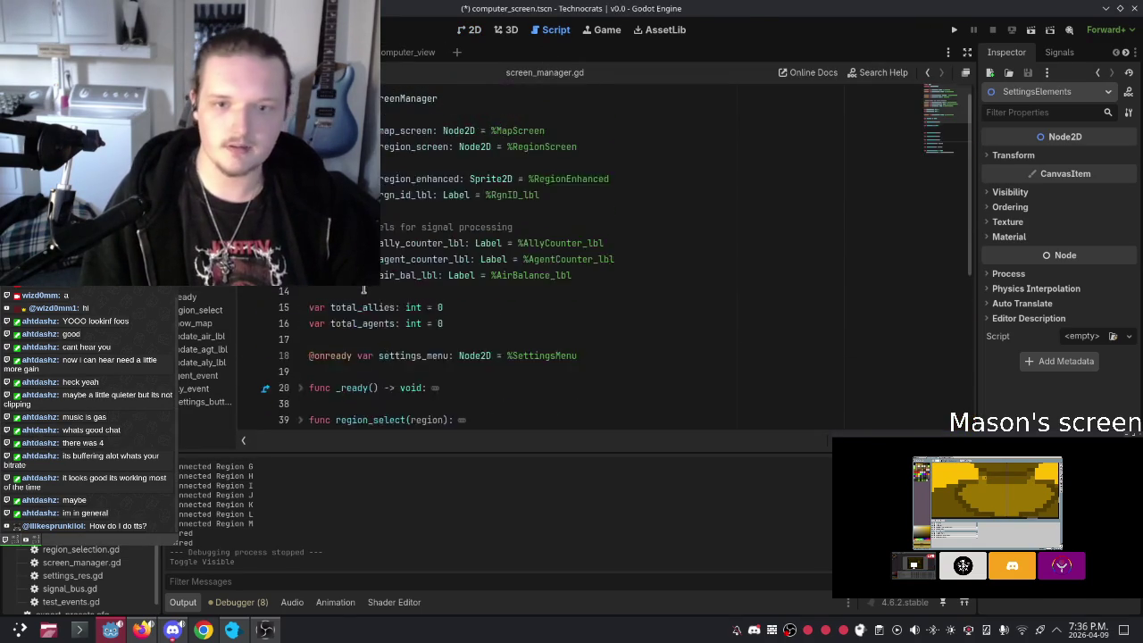
{"action": "scroll", "coordinate": [475, 332], "scroll_direction": "down", "scroll_amount": 8}
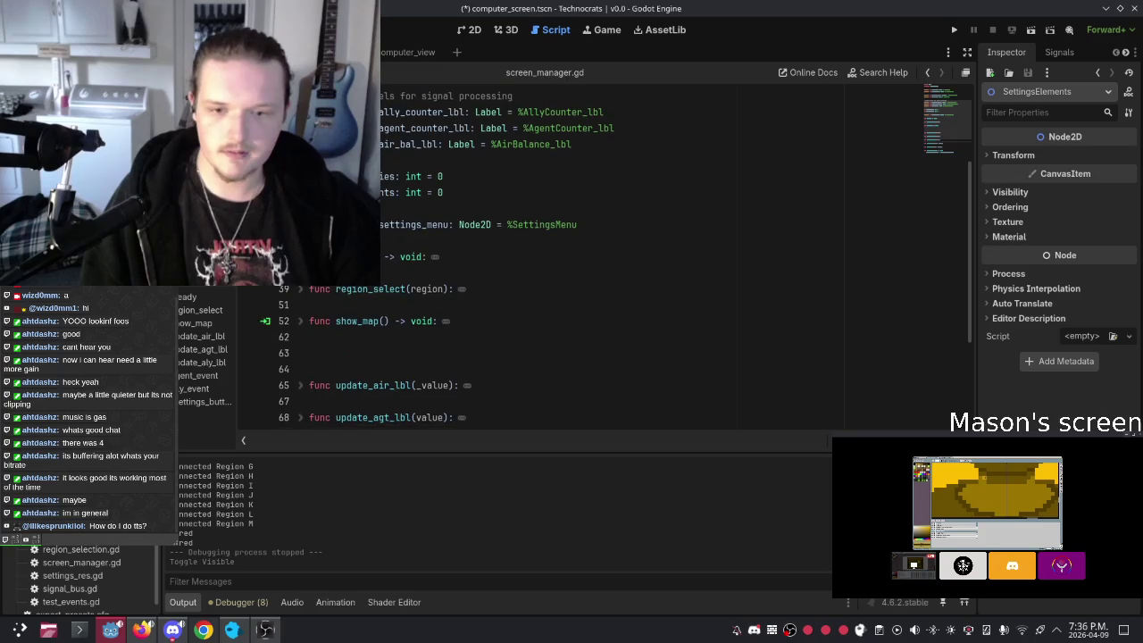
{"action": "scroll", "coordinate": [552, 305], "scroll_direction": "down", "scroll_amount": 1}
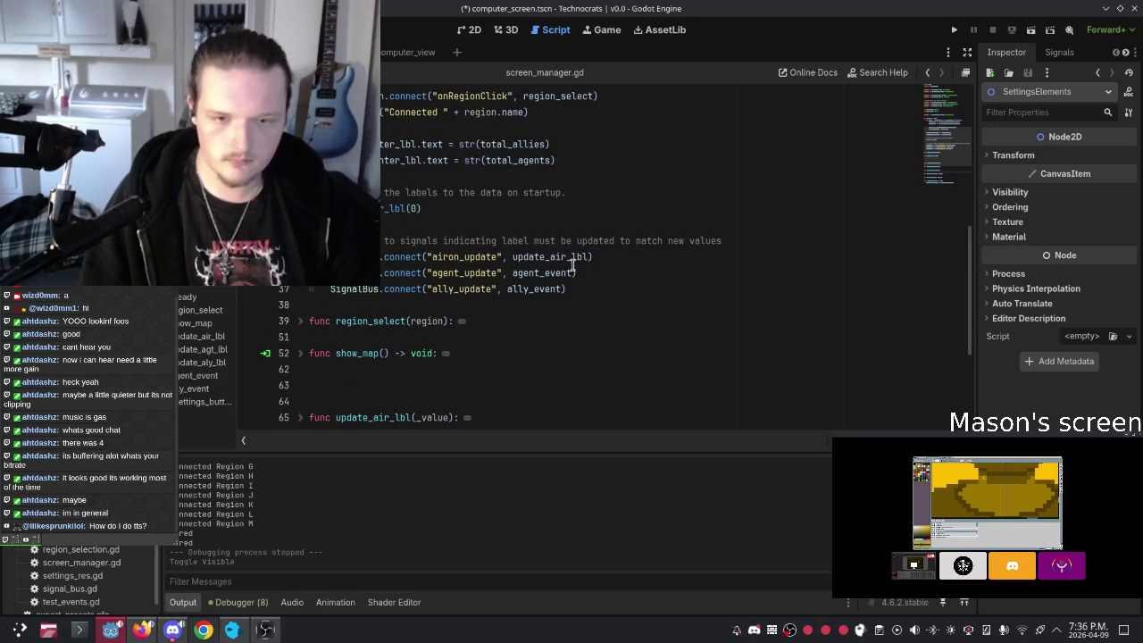
{"action": "left_click", "coordinate": [438, 208]}
{"action": "scroll", "coordinate": [575, 268], "scroll_direction": "up", "scroll_amount": 1}
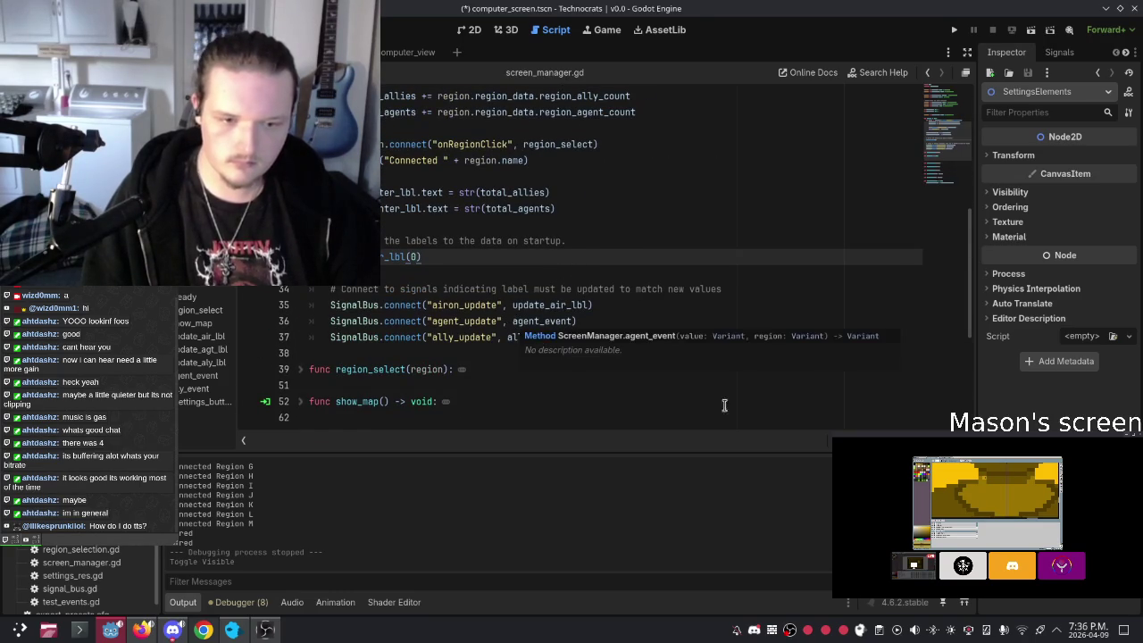
Step: Add a line after the startup call, try and remove a comment, then save the script
{"action": "key", "text": "Return"}
{"action": "key", "text": "Return"}
{"action": "type", "text": "#"}
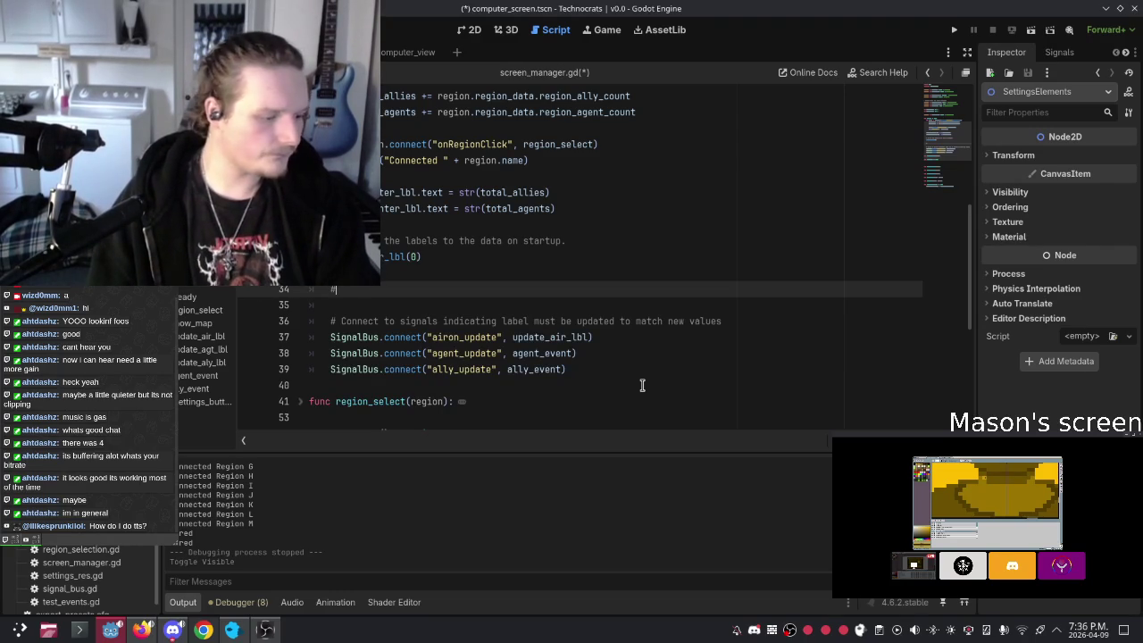
{"action": "type", "text": " A"}
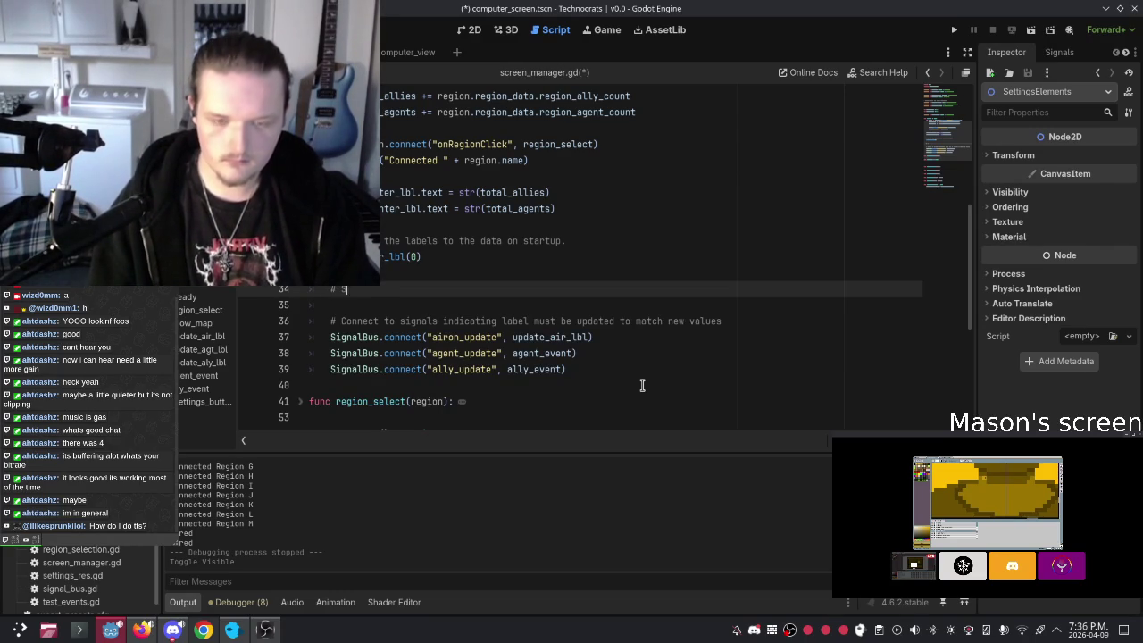
{"action": "key", "text": "BackSpace"}
{"action": "type", "text": "Set the"}
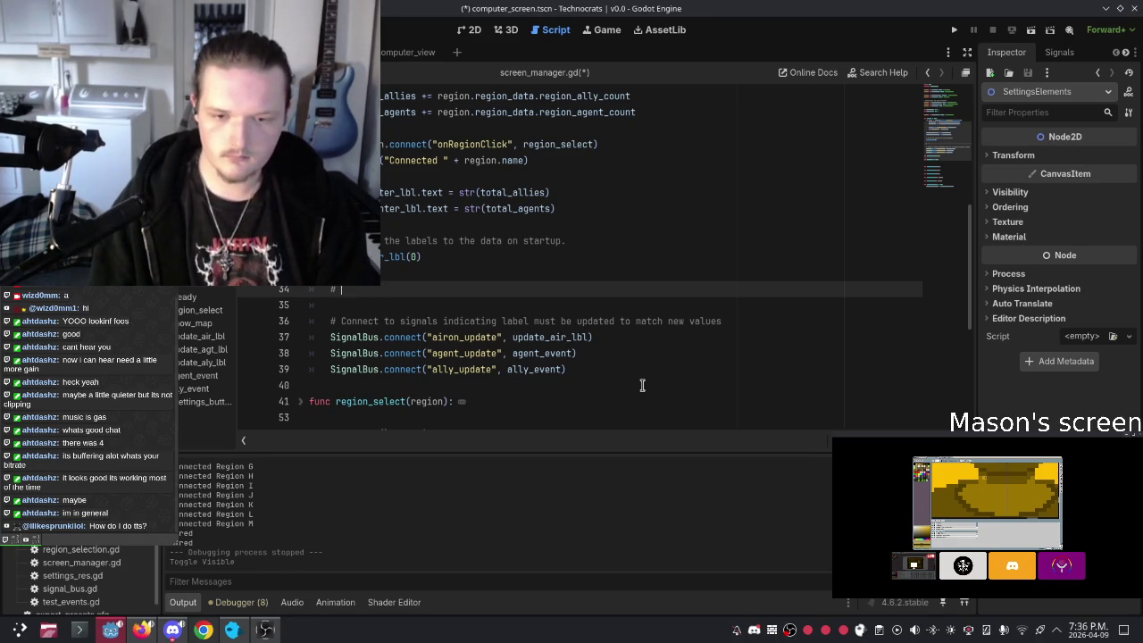
{"action": "key", "text": "BackSpace"}
{"action": "key", "text": "BackSpace"}
{"action": "key", "text": "BackSpace"}
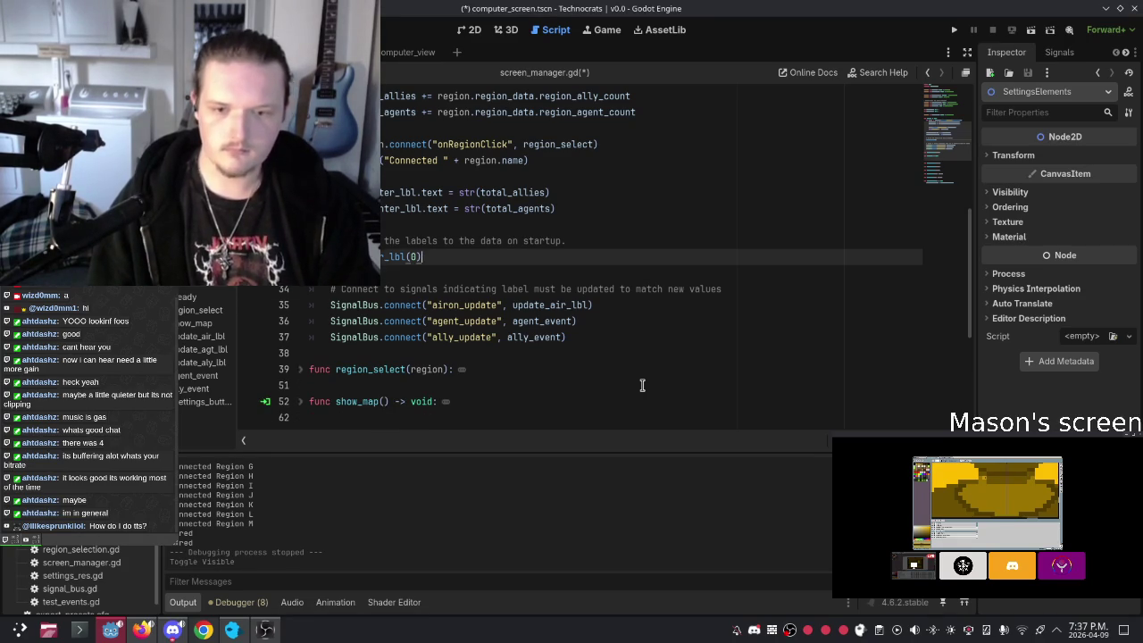
{"action": "type", "text": ")"}
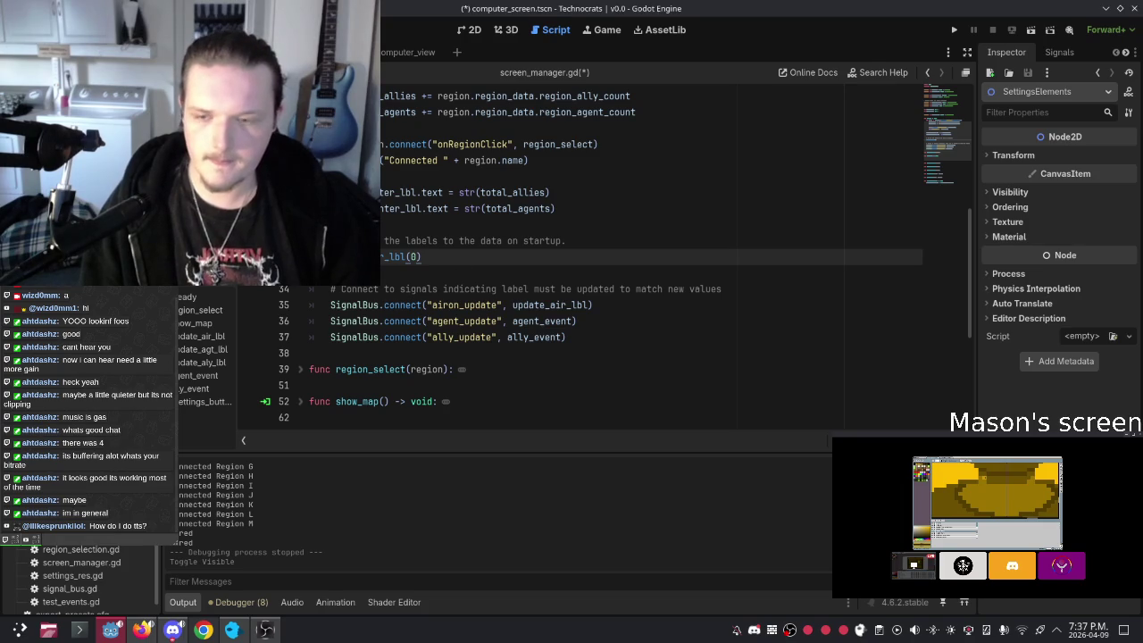
{"action": "key", "text": "ctrl+s"}
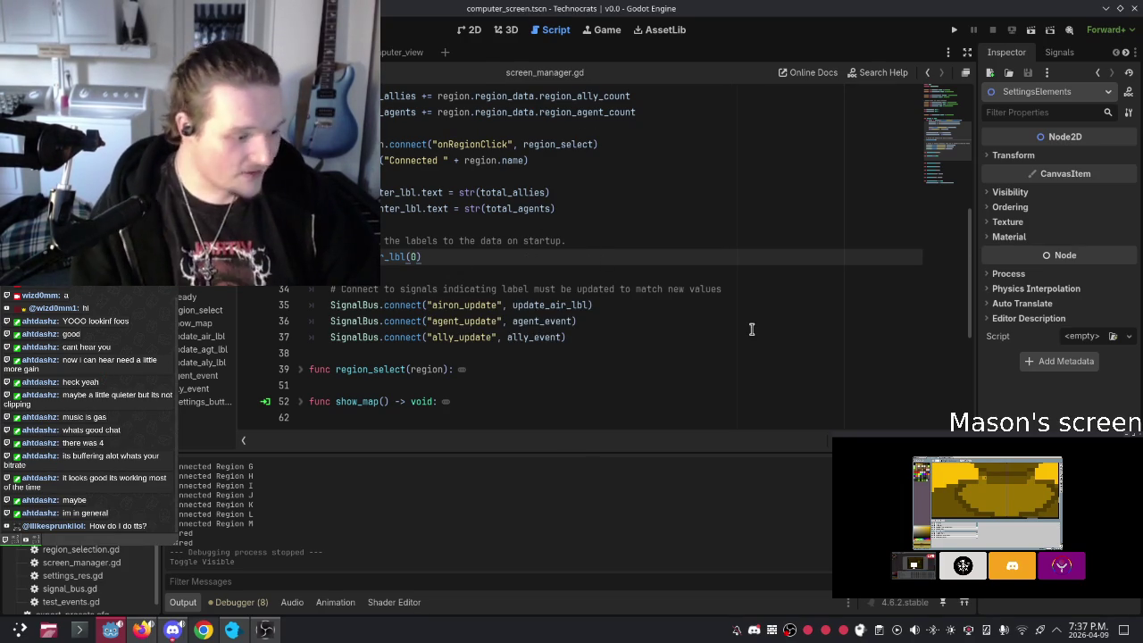
Step: Delete the update_air_lbl(0) line from _ready() and run the game
{"action": "left_click", "coordinate": [618, 270]}
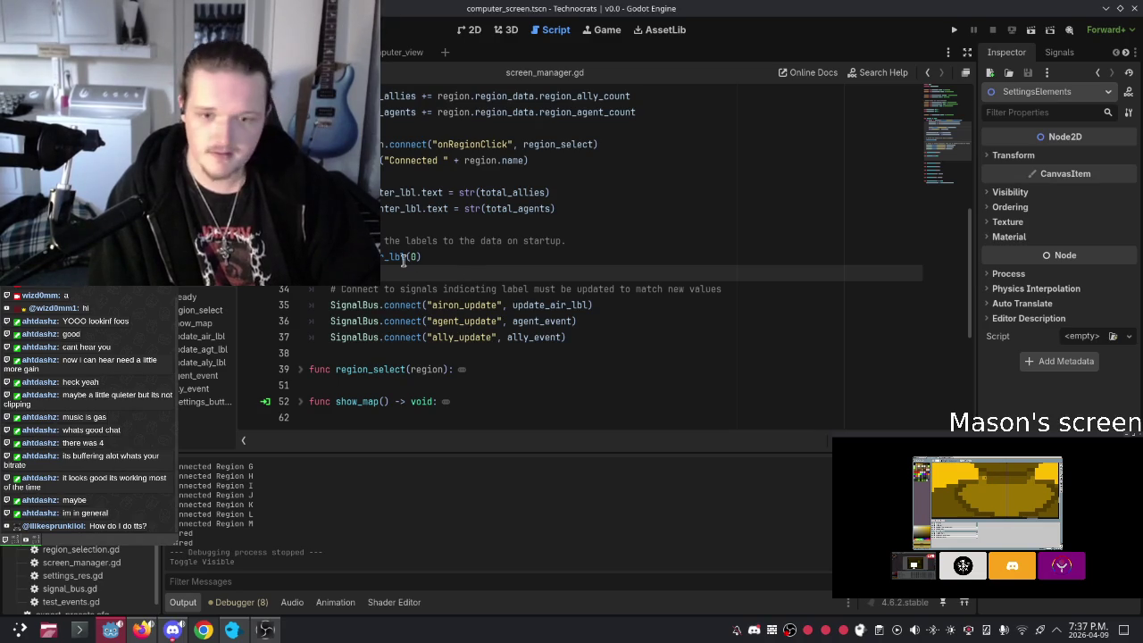
{"action": "triple_click", "coordinate": [467, 259]}
{"action": "key", "text": "BackSpace"}
{"action": "key", "text": "BackSpace"}
{"action": "scroll", "coordinate": [528, 247], "scroll_direction": "down", "scroll_amount": 5}
{"action": "left_click", "coordinate": [954, 29]}
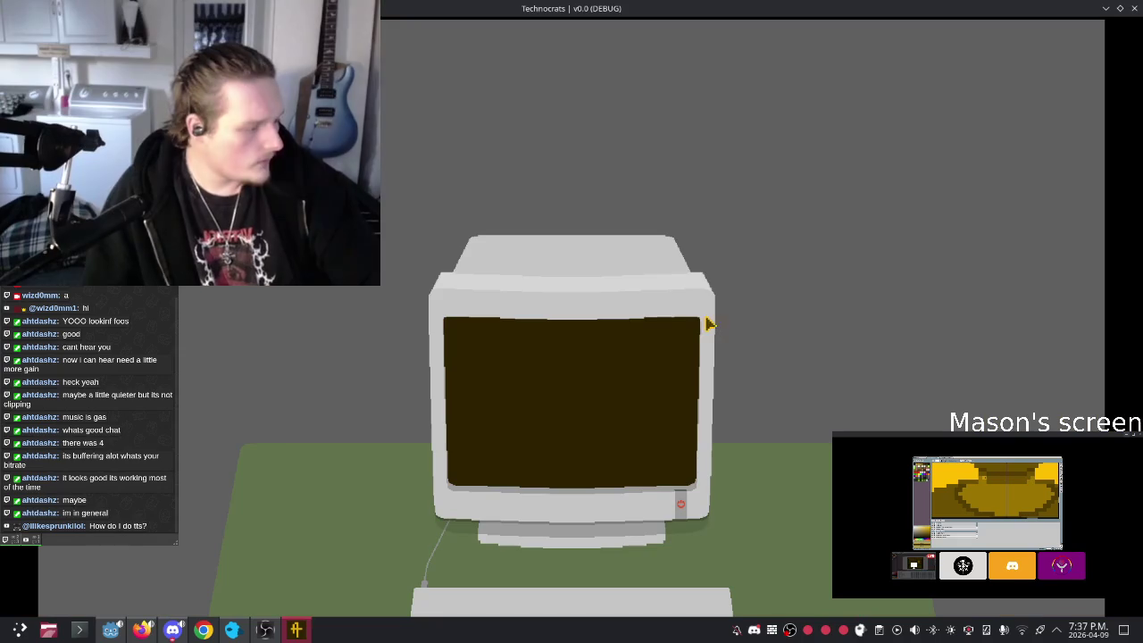
Step: View the monitor map, stop the game, switch to the 2D view, and right-click SettingsElements
{"action": "left_click", "coordinate": [680, 520]}
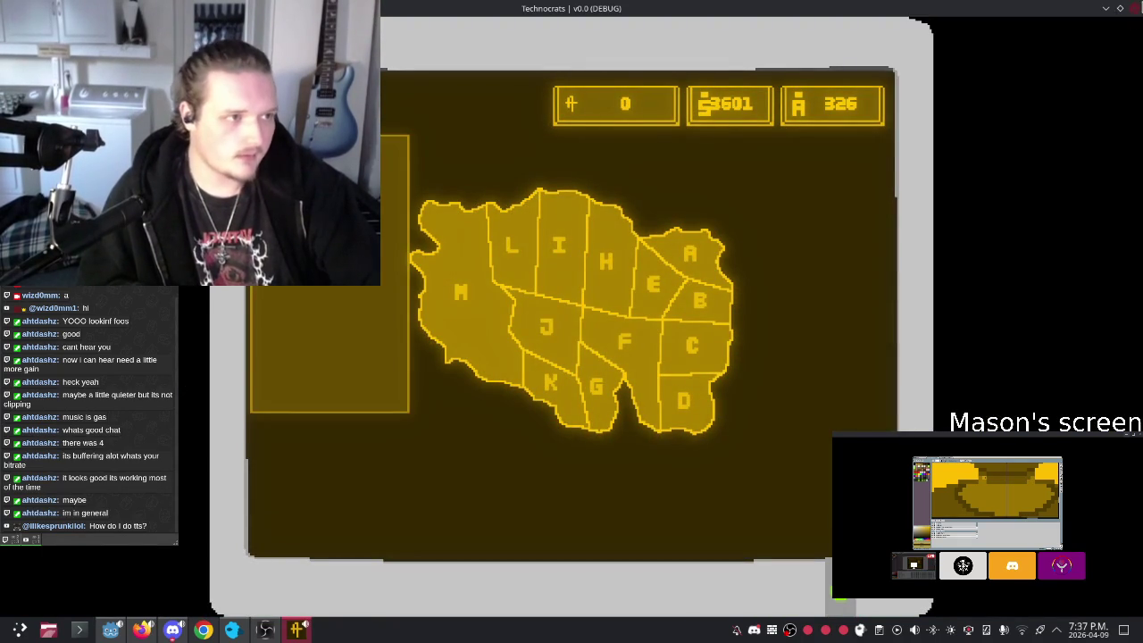
{"action": "left_click", "coordinate": [1134, 8]}
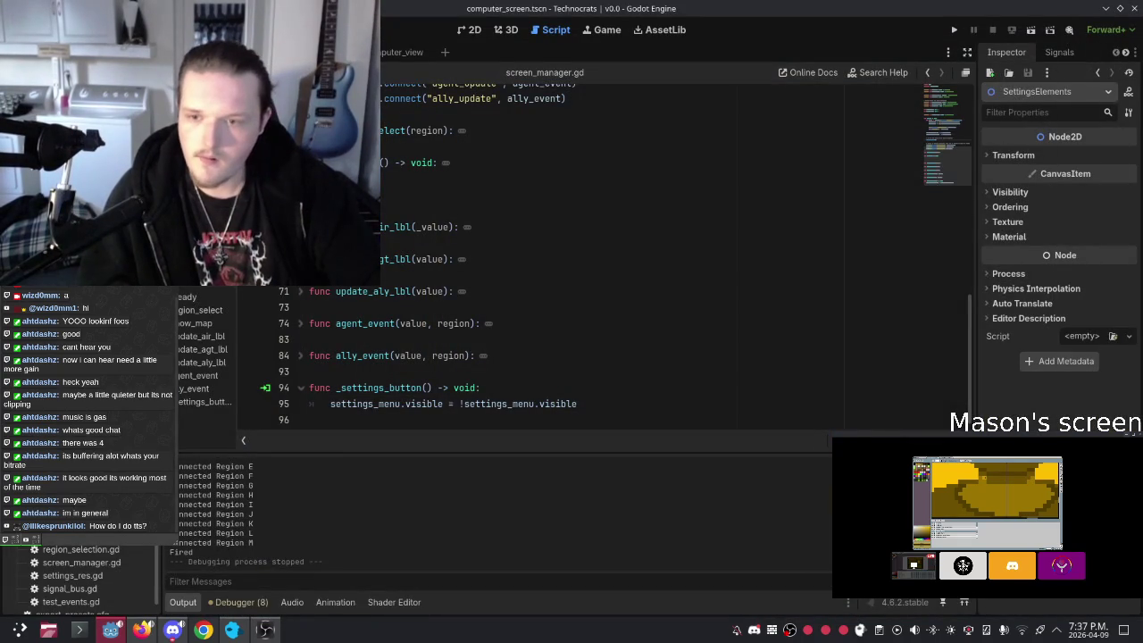
{"action": "left_click", "coordinate": [471, 29]}
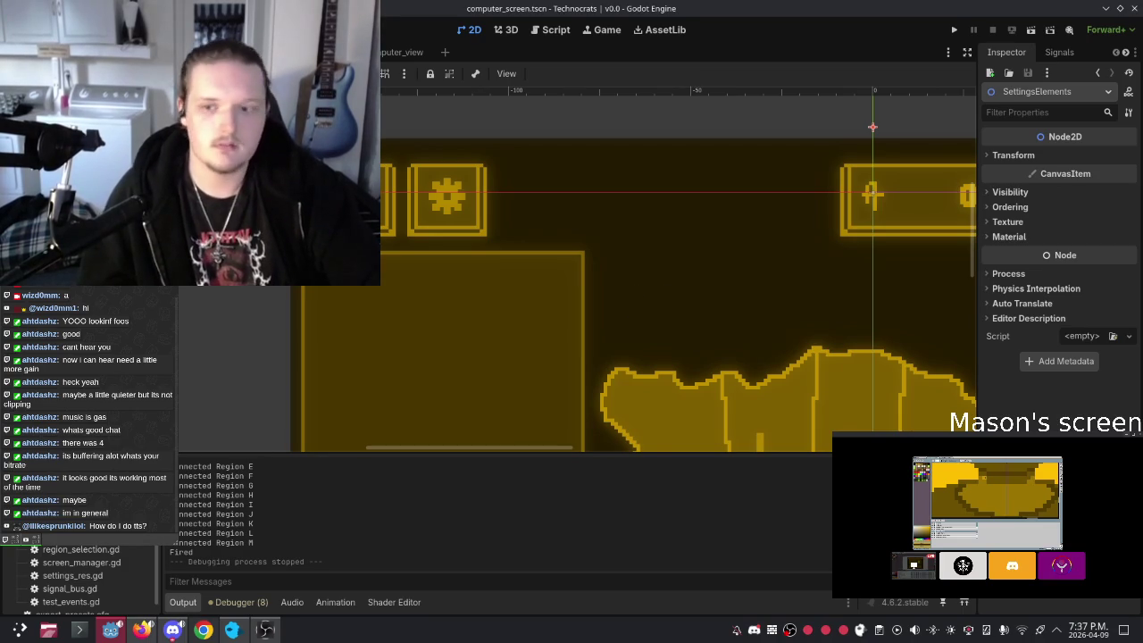
{"action": "right_click", "coordinate": [170, 317]}
Step: Start adding a child node, clearing the type search filter and expanding the Control types
{"action": "left_click", "coordinate": [201, 323]}
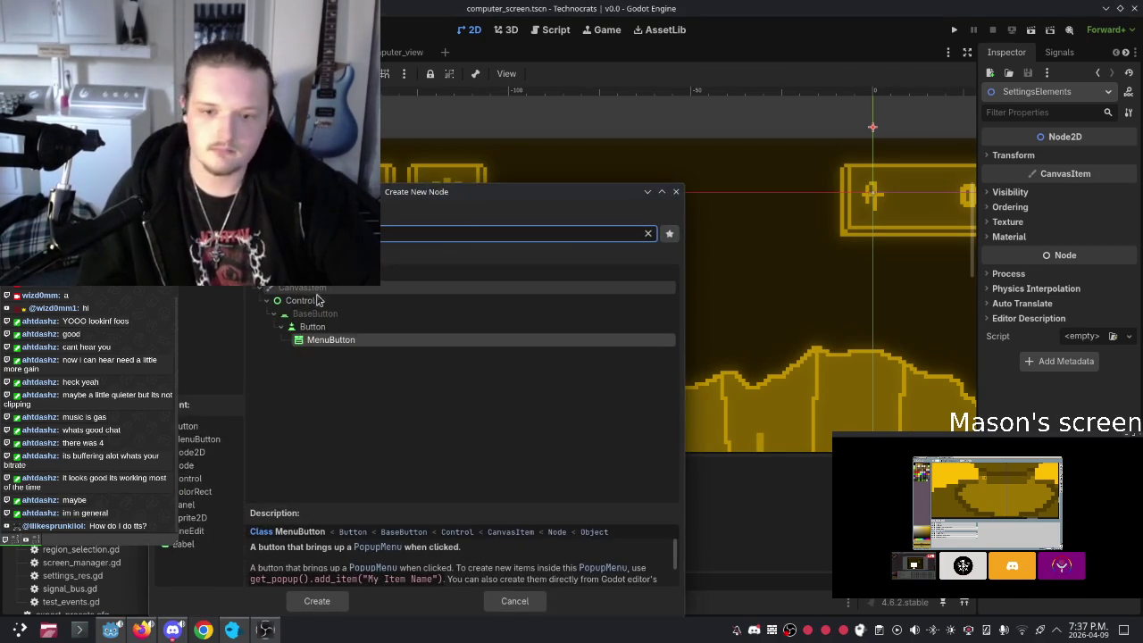
{"action": "key", "text": "BackSpace"}
{"action": "key", "text": "BackSpace"}
{"action": "key", "text": "BackSpace"}
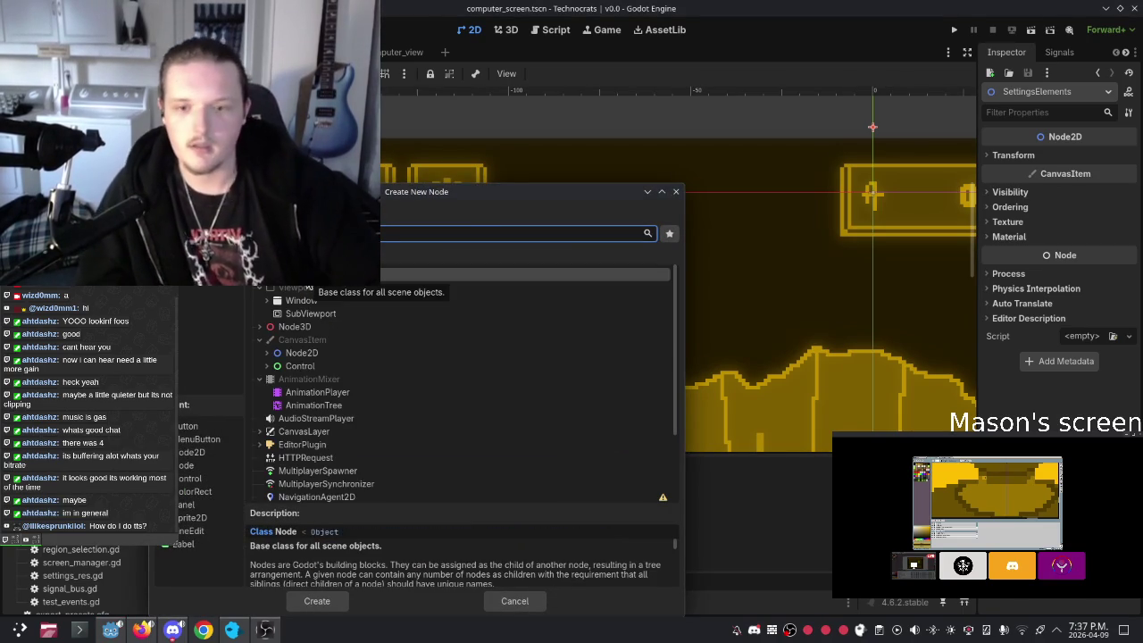
{"action": "left_click", "coordinate": [266, 366]}
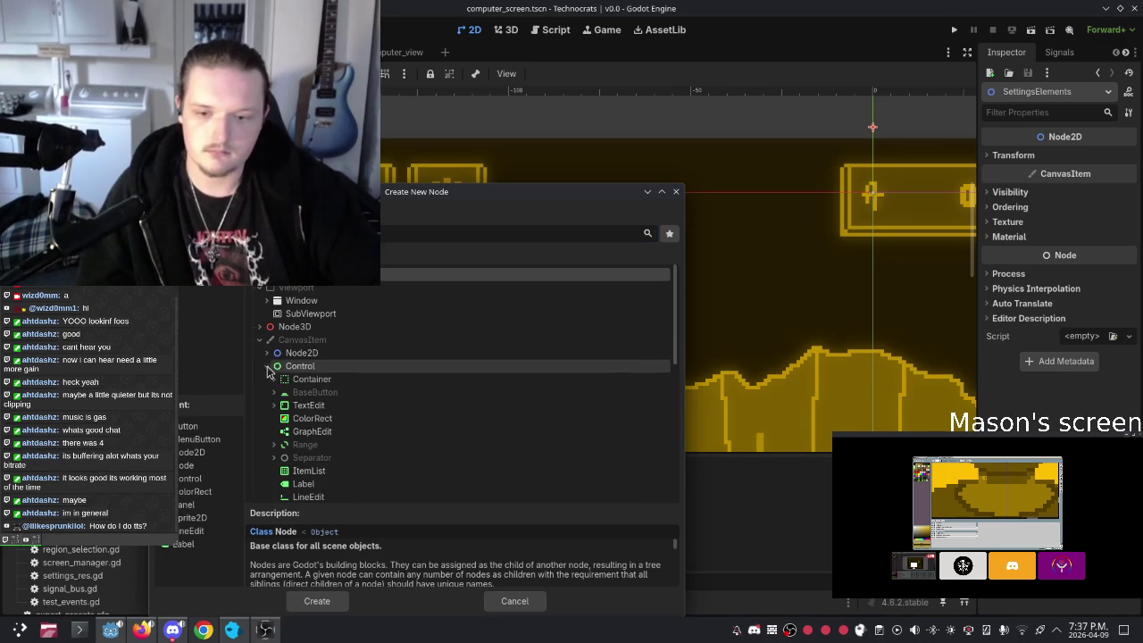
{"action": "scroll", "coordinate": [290, 403], "scroll_direction": "down", "scroll_amount": 2}
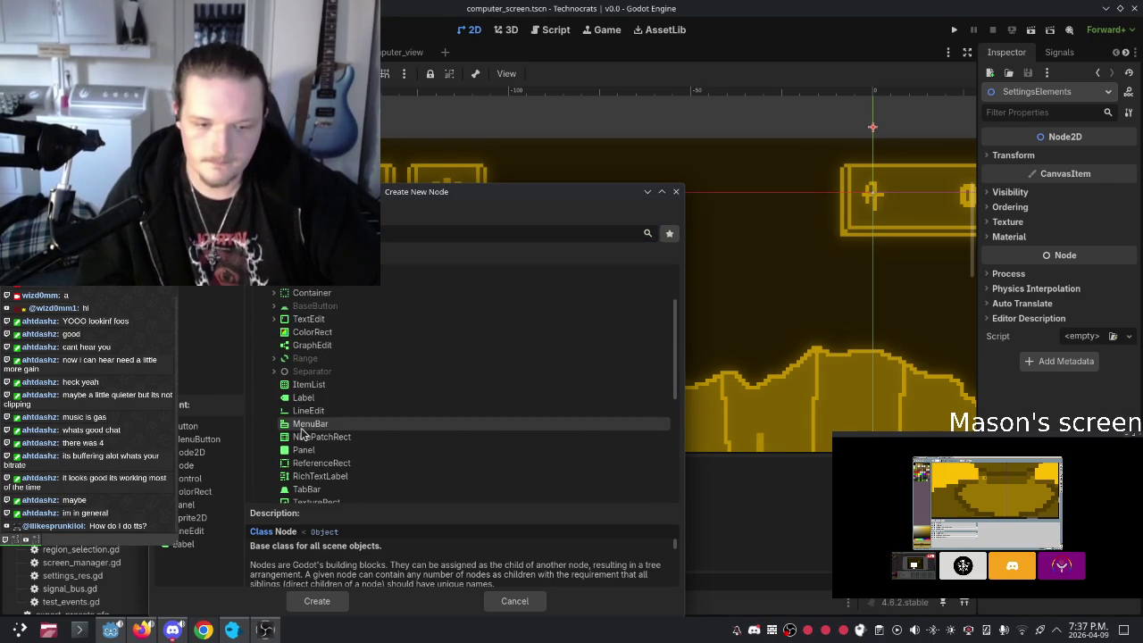
{"action": "scroll", "coordinate": [277, 348], "scroll_direction": "up", "scroll_amount": 2}
Step: Browse BaseButton > Button variants and create a MenuBar node
{"action": "left_click", "coordinate": [272, 321]}
{"action": "left_click", "coordinate": [271, 321]}
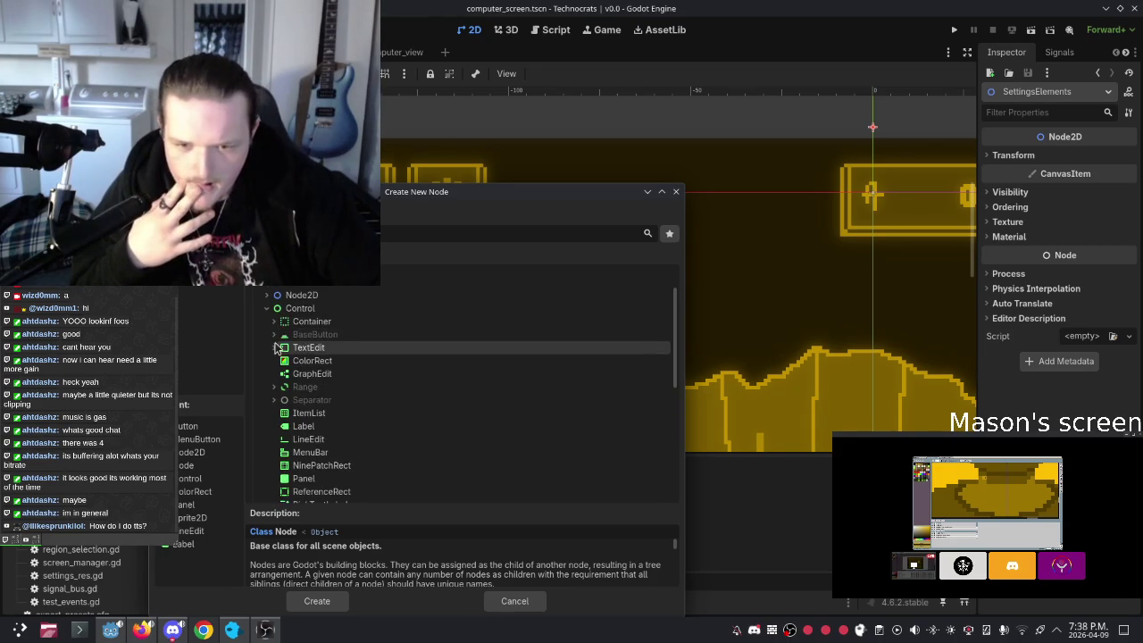
{"action": "left_click", "coordinate": [274, 334]}
{"action": "left_click", "coordinate": [280, 348]}
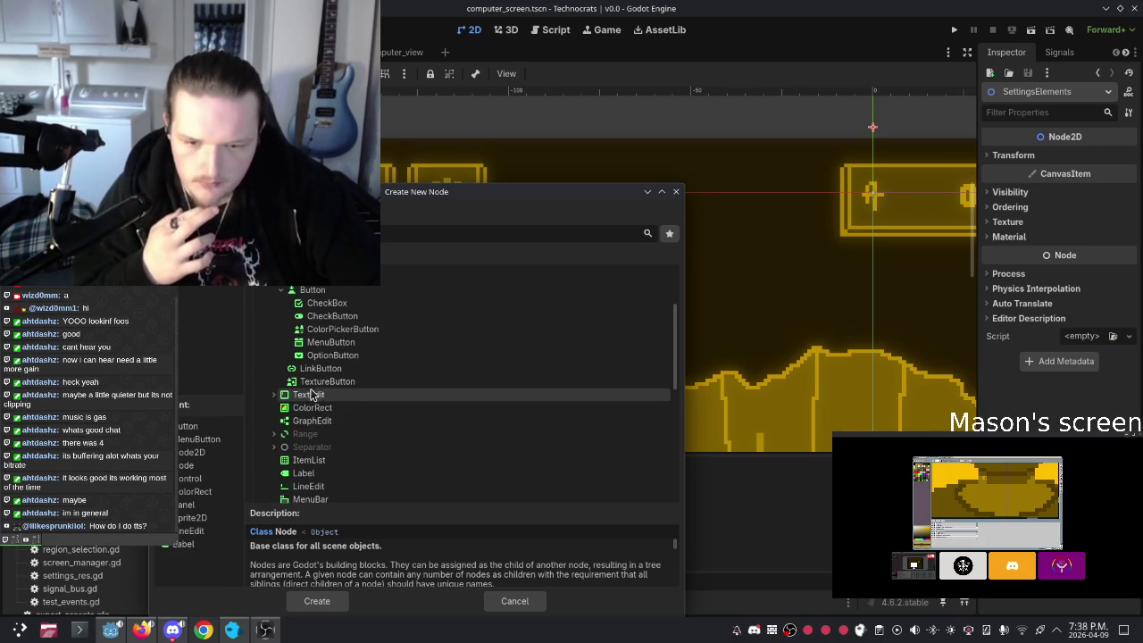
{"action": "scroll", "coordinate": [330, 447], "scroll_direction": "down", "scroll_amount": 3}
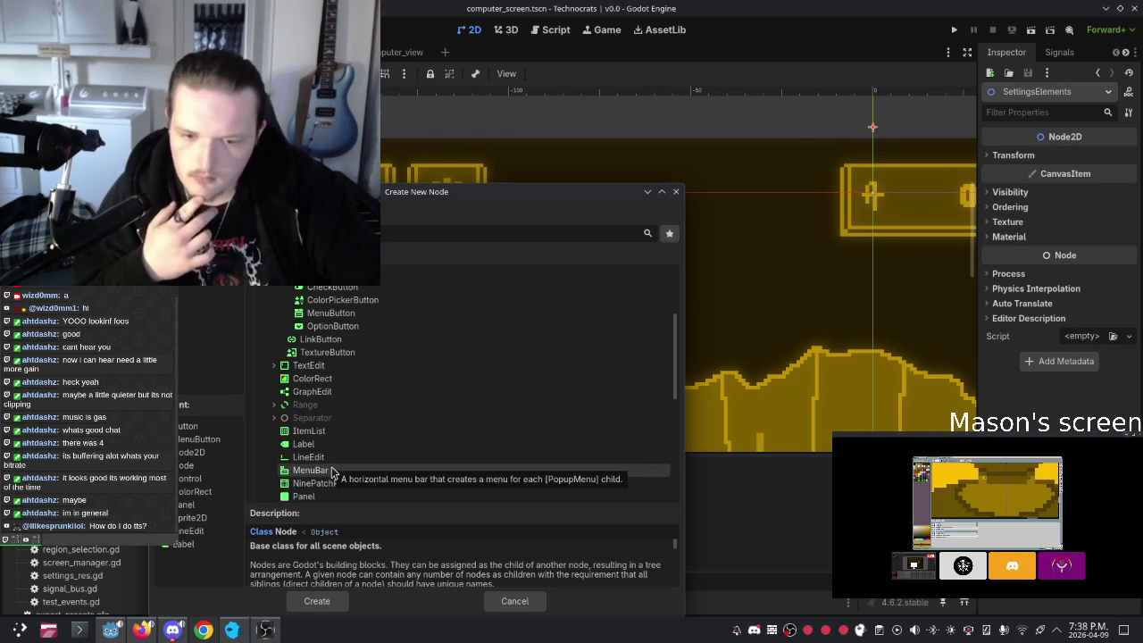
{"action": "double_click", "coordinate": [331, 472]}
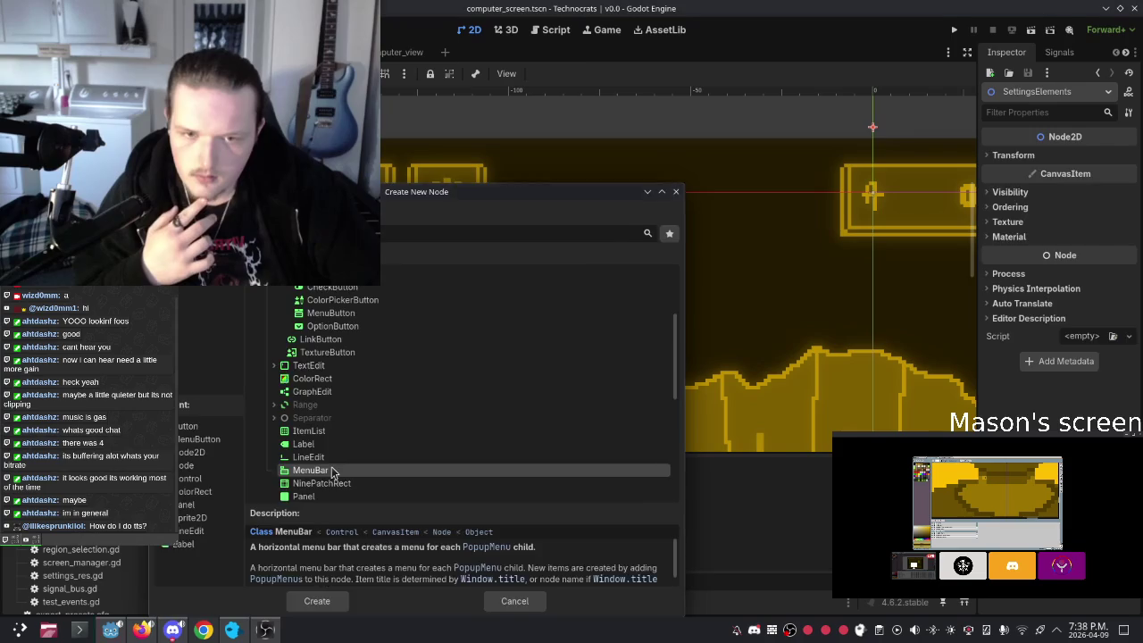
{"action": "scroll", "coordinate": [528, 301], "scroll_direction": "down", "scroll_amount": 2}
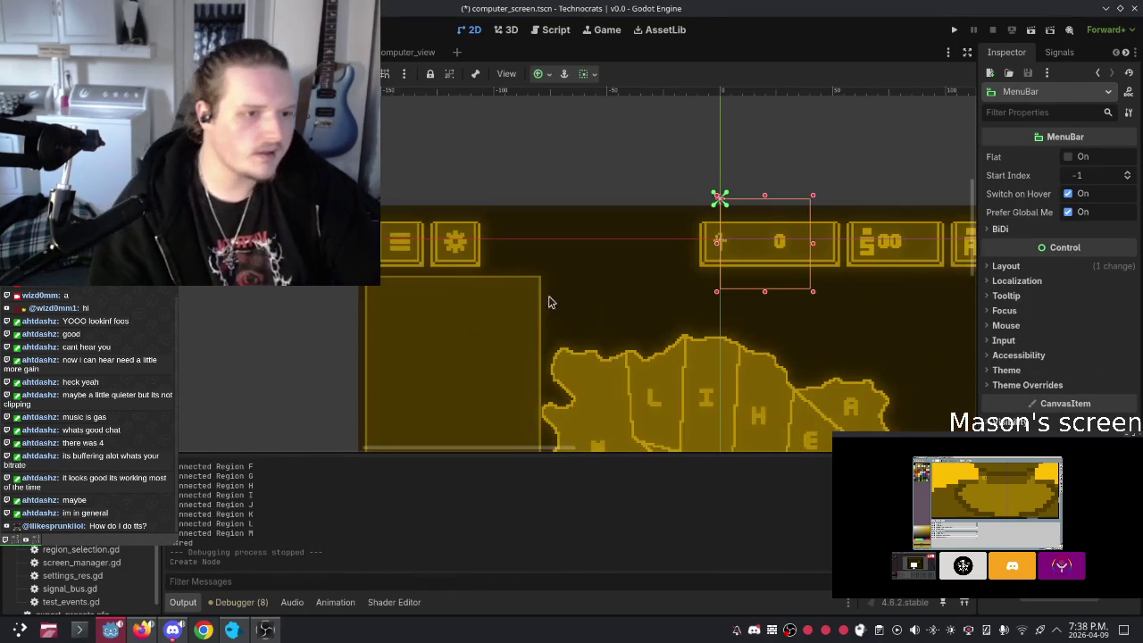
Step: Read the Prefer Global Menu help in the Inspector, then undo the MenuBar creation with Ctrl+Z
{"action": "scroll", "coordinate": [470, 301], "scroll_direction": "right", "scroll_amount": 2}
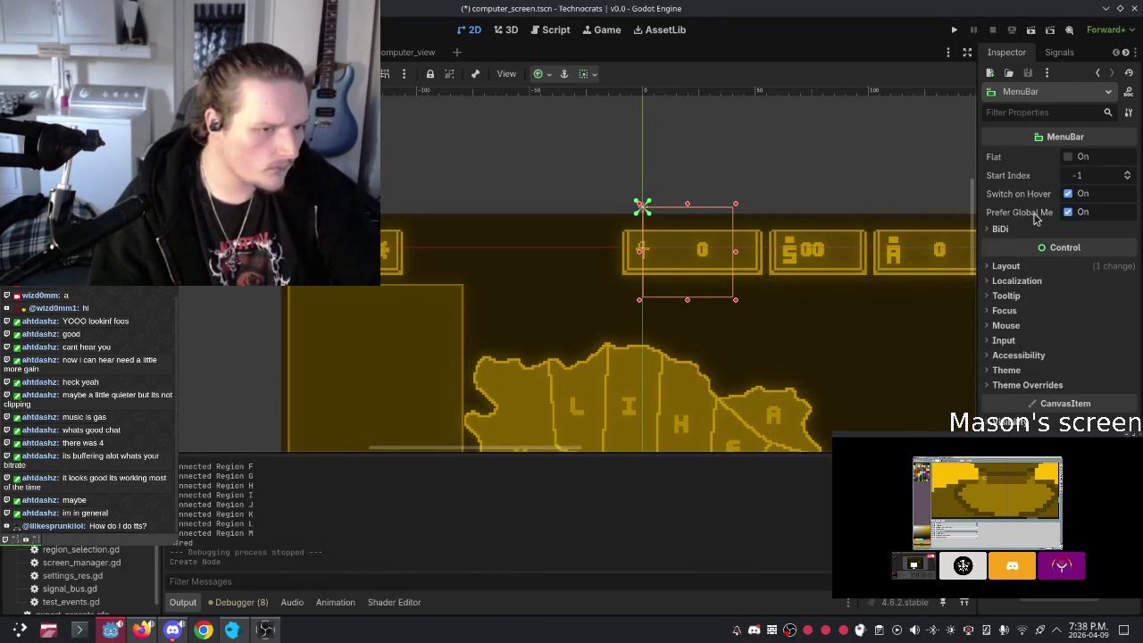
{"action": "mouse_move", "coordinate": [1036, 219]}
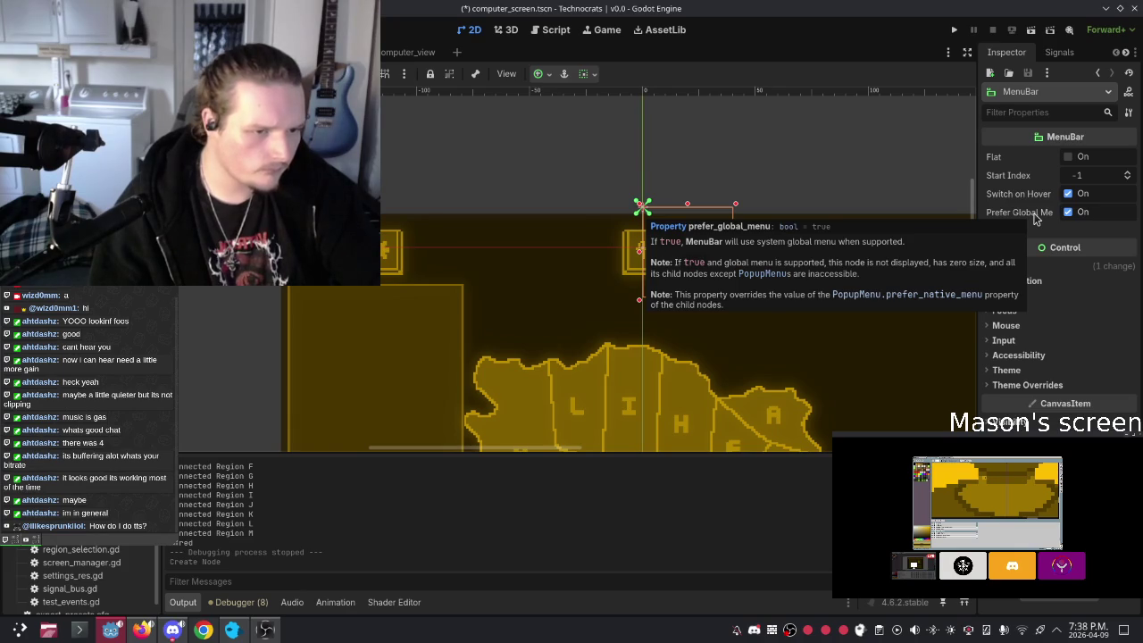
{"action": "key", "text": "ctrl+z"}
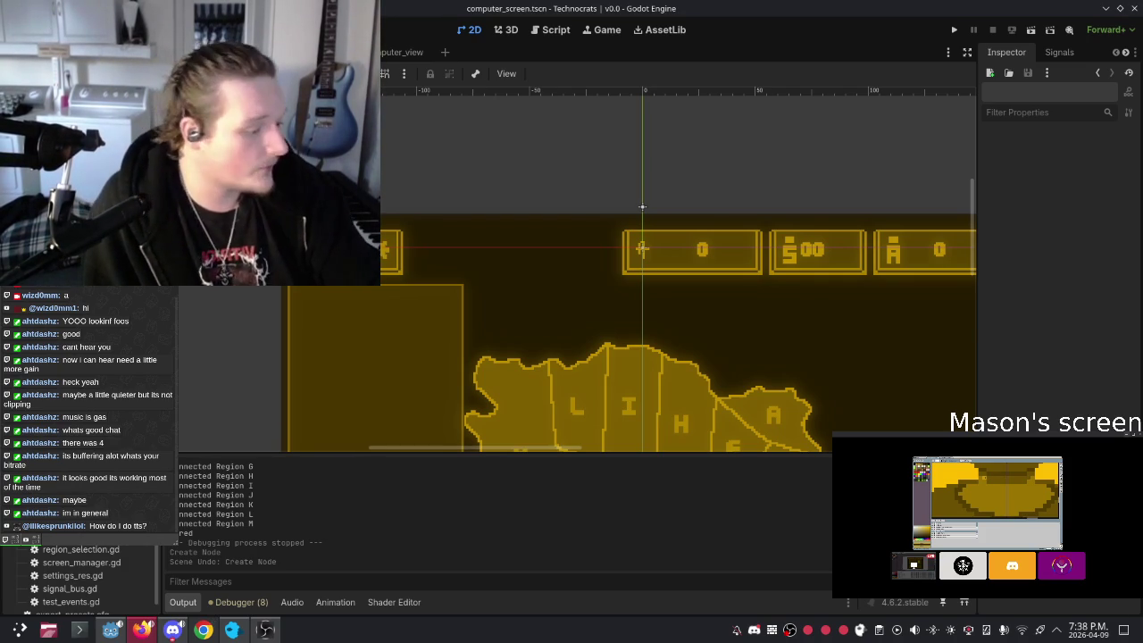
{"action": "scroll", "coordinate": [605, 303], "scroll_direction": "down", "scroll_amount": 2}
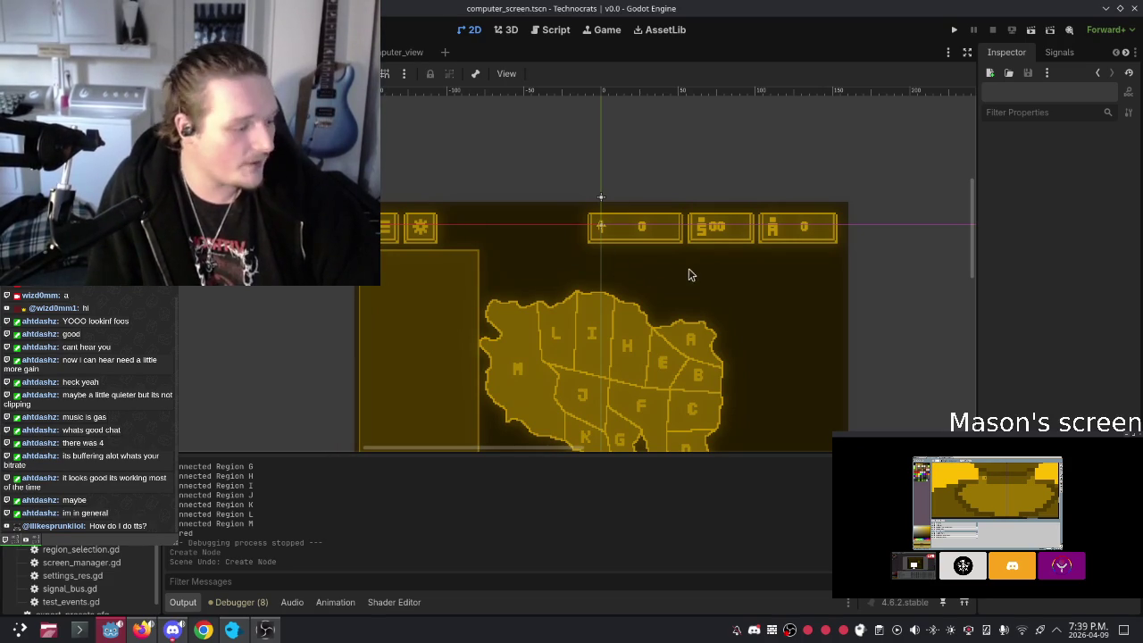
{"action": "scroll", "coordinate": [706, 266], "scroll_direction": "down", "scroll_amount": 3}
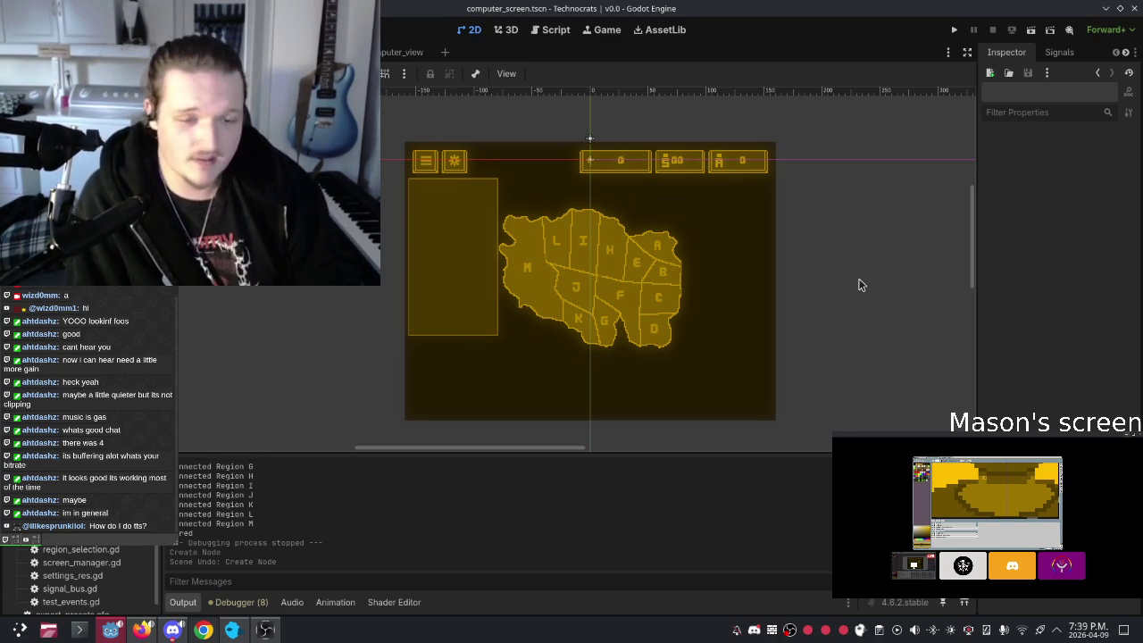
{"action": "scroll", "coordinate": [814, 248], "scroll_direction": "down", "scroll_amount": 1}
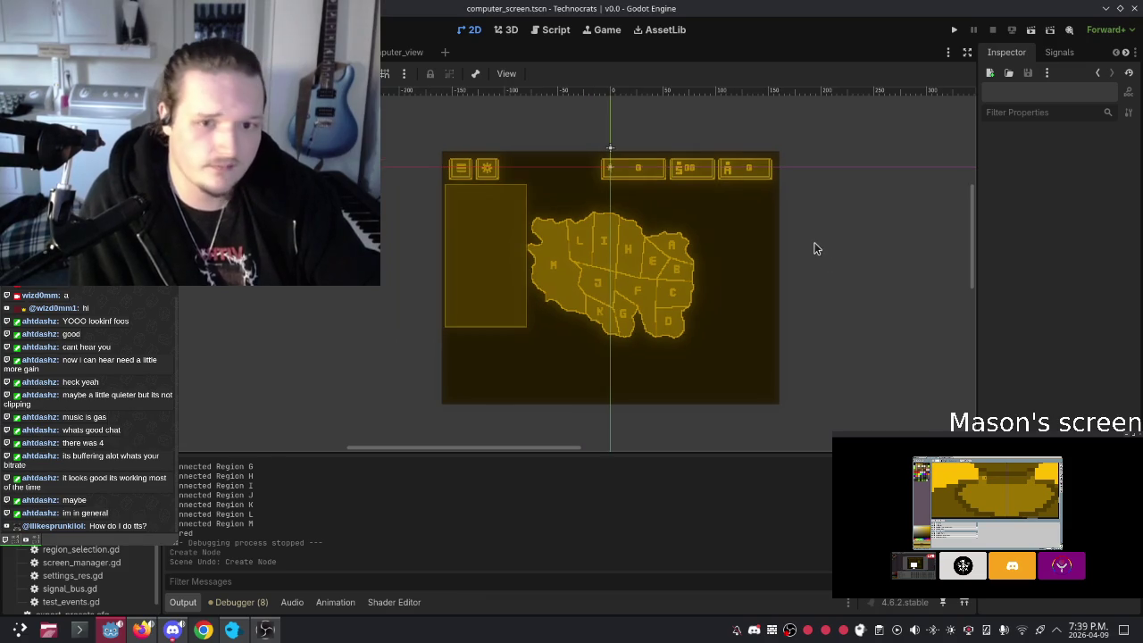
{"action": "scroll", "coordinate": [814, 248], "scroll_direction": "down", "scroll_amount": 1}
{"action": "left_click_drag", "start_coordinate": [833, 237], "coordinate": [813, 237]}
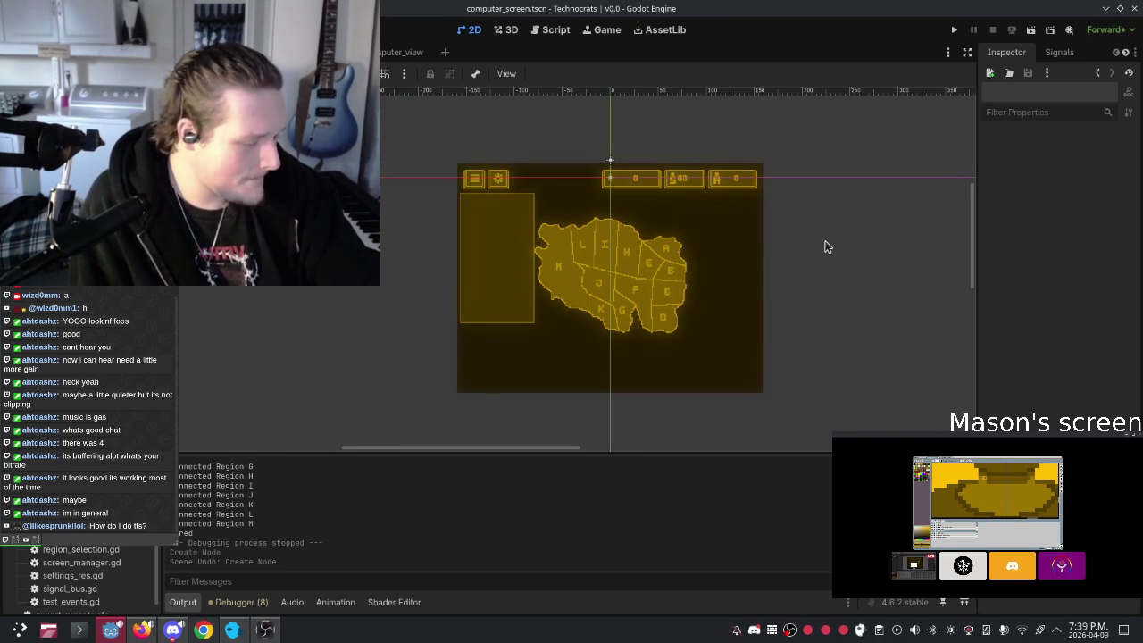
{"action": "scroll", "coordinate": [825, 248], "scroll_direction": "up", "scroll_amount": 3}
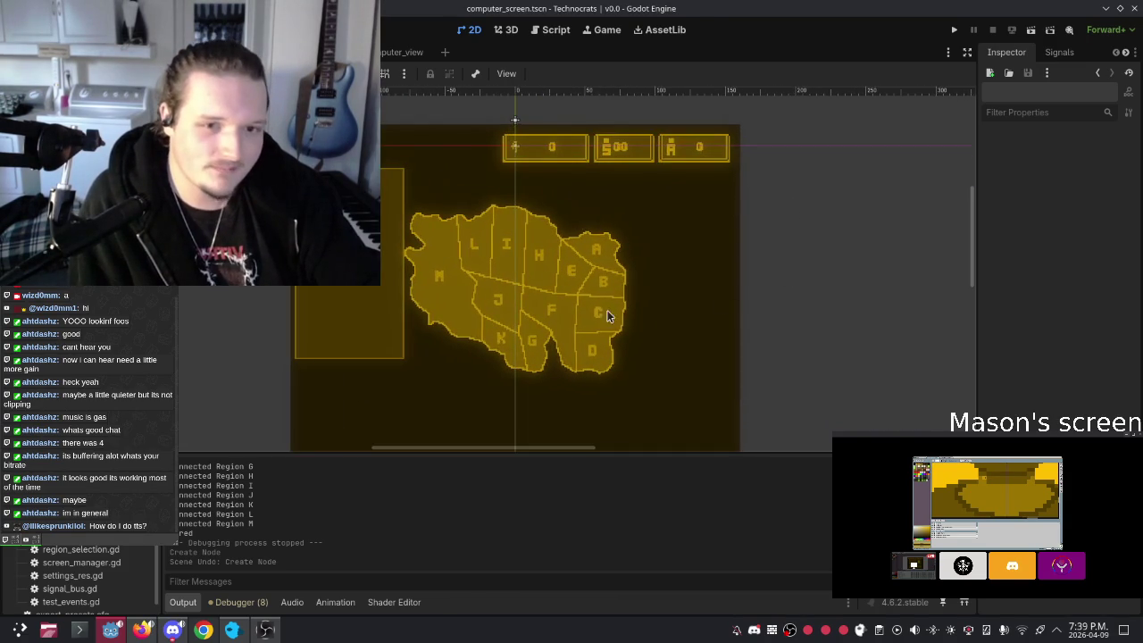
{"action": "scroll", "coordinate": [627, 304], "scroll_direction": "up", "scroll_amount": 1}
{"action": "left_click_drag", "start_coordinate": [627, 286], "coordinate": [629, 286]}
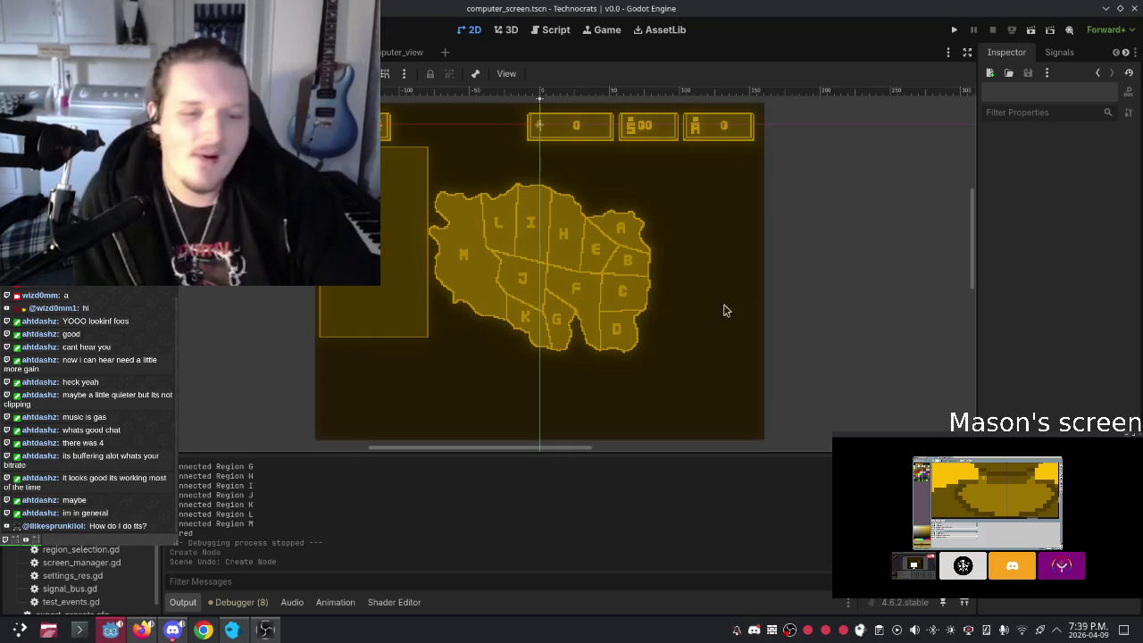
{"action": "scroll", "coordinate": [602, 269], "scroll_direction": "up", "scroll_amount": 2}
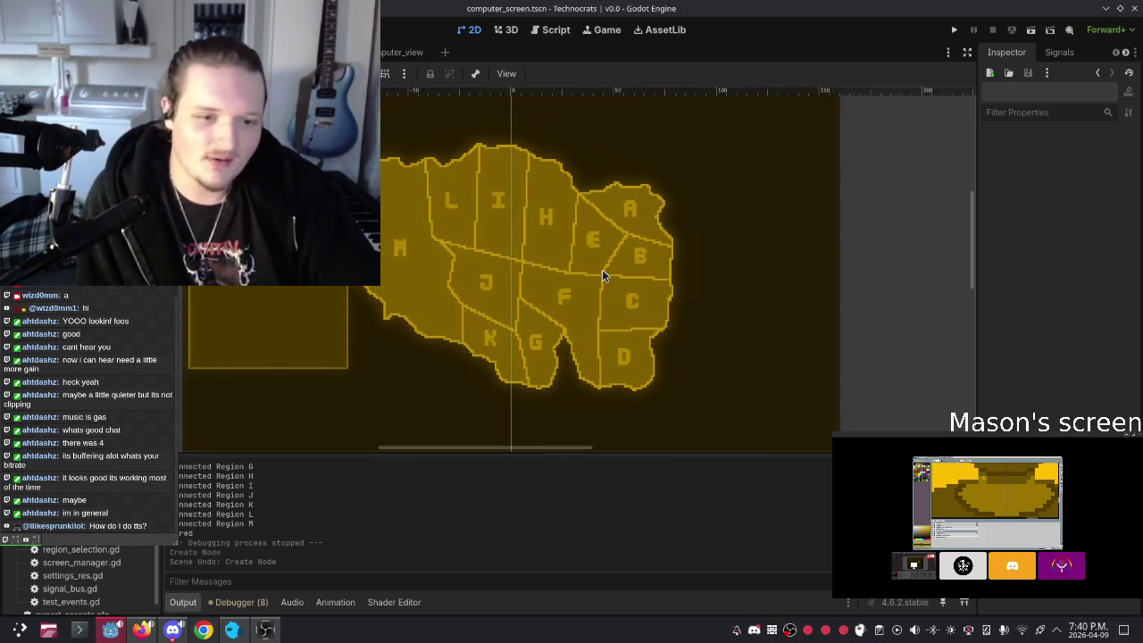
{"action": "scroll", "coordinate": [515, 286], "scroll_direction": "up", "scroll_amount": 2}
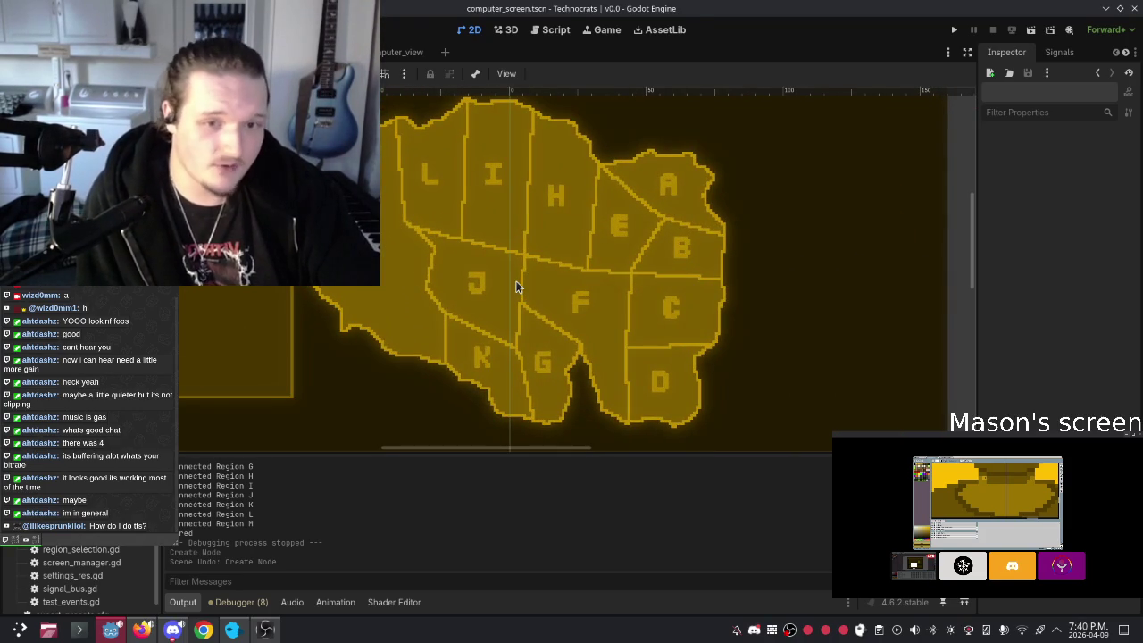
{"action": "scroll", "coordinate": [515, 285], "scroll_direction": "down", "scroll_amount": 5}
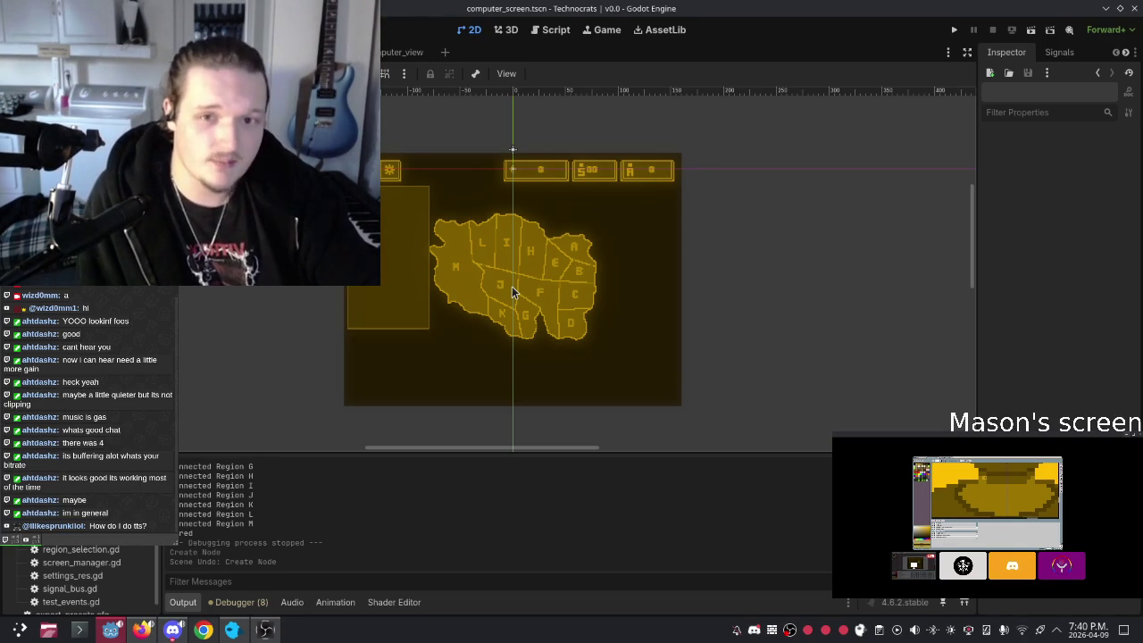
{"action": "scroll", "coordinate": [513, 286], "scroll_direction": "up", "scroll_amount": 1}
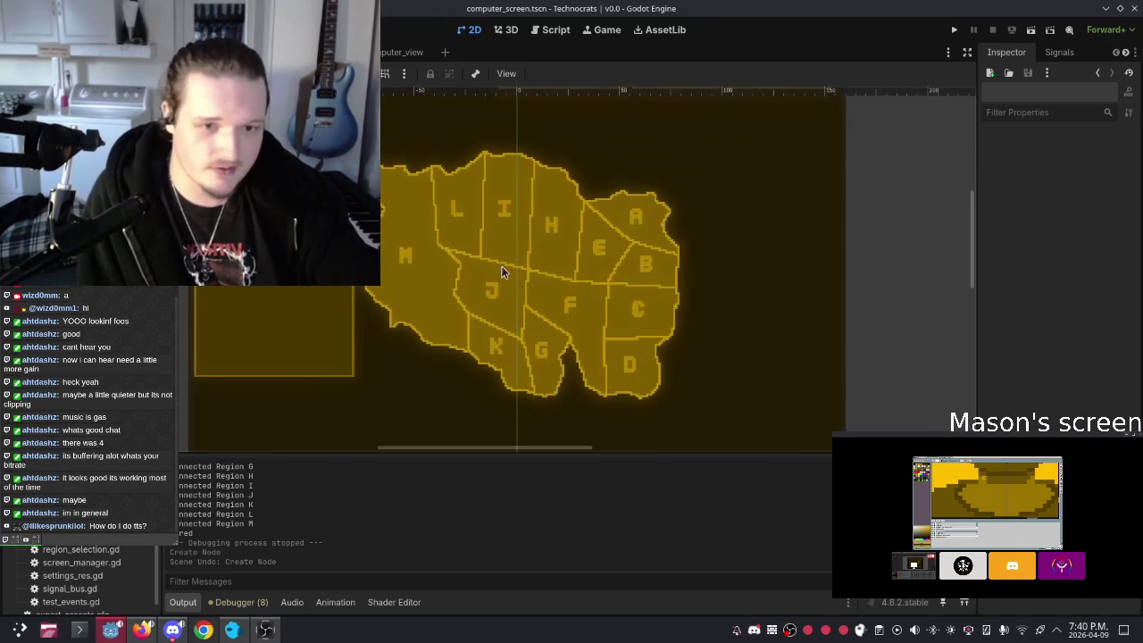
{"action": "mouse_move", "coordinate": [523, 166]}
{"action": "left_mouse_down"}
{"action": "mouse_move", "coordinate": [523, 242]}
{"action": "mouse_move", "coordinate": [659, 267]}
{"action": "left_mouse_up"}
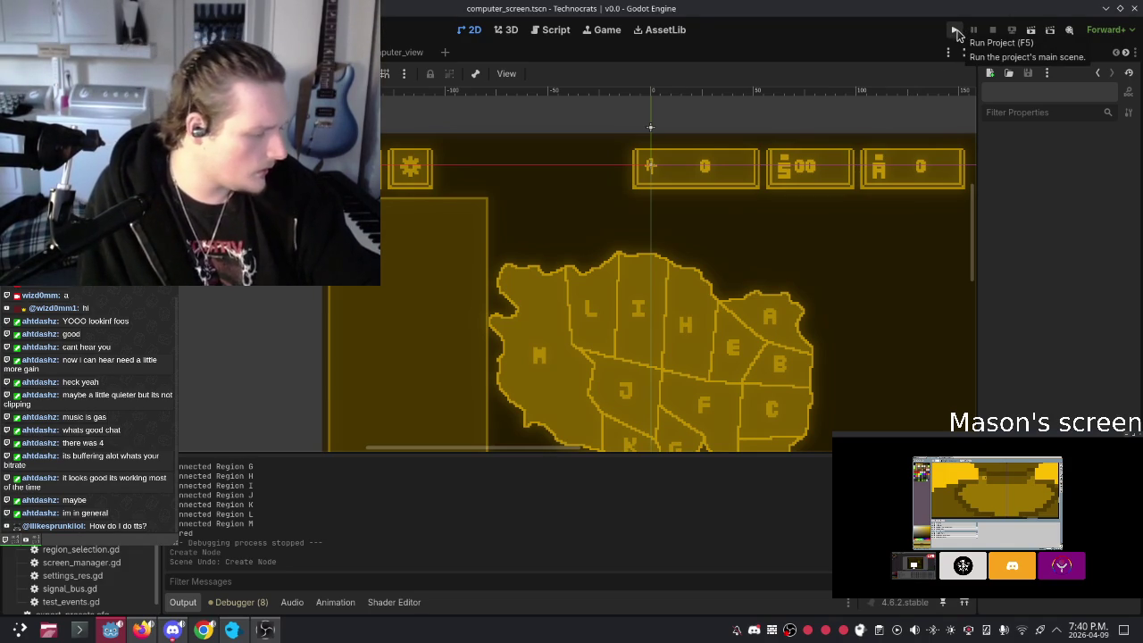
{"action": "left_click", "coordinate": [955, 32]}
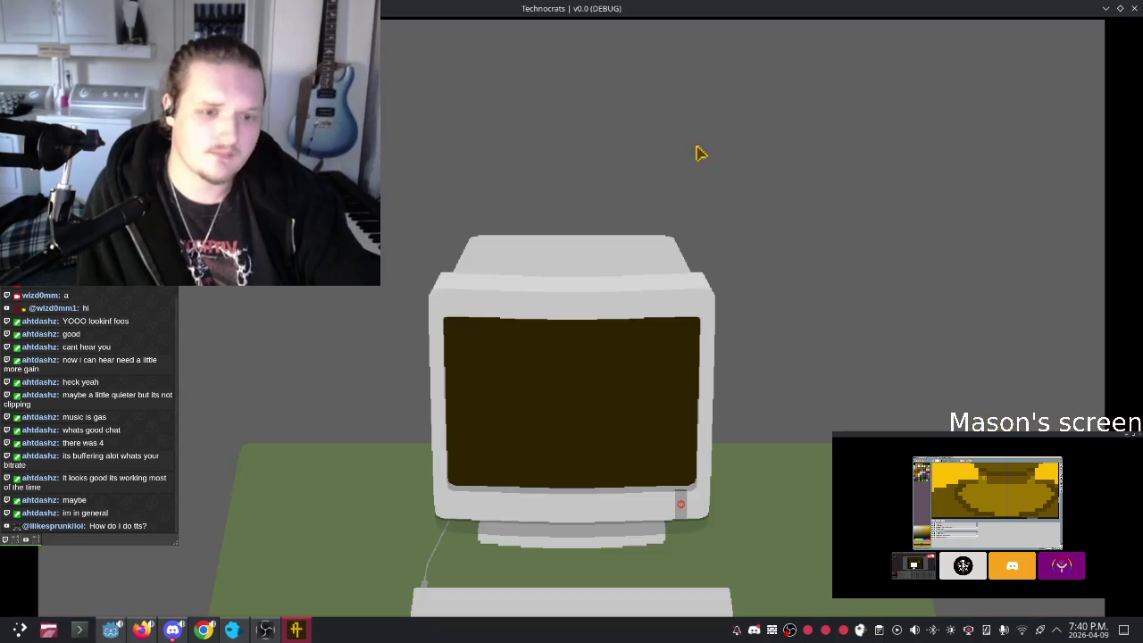
Step: Zoom into the CRT monitor to show the A–M region map, then open the chat notification center
{"action": "left_click", "coordinate": [683, 492]}
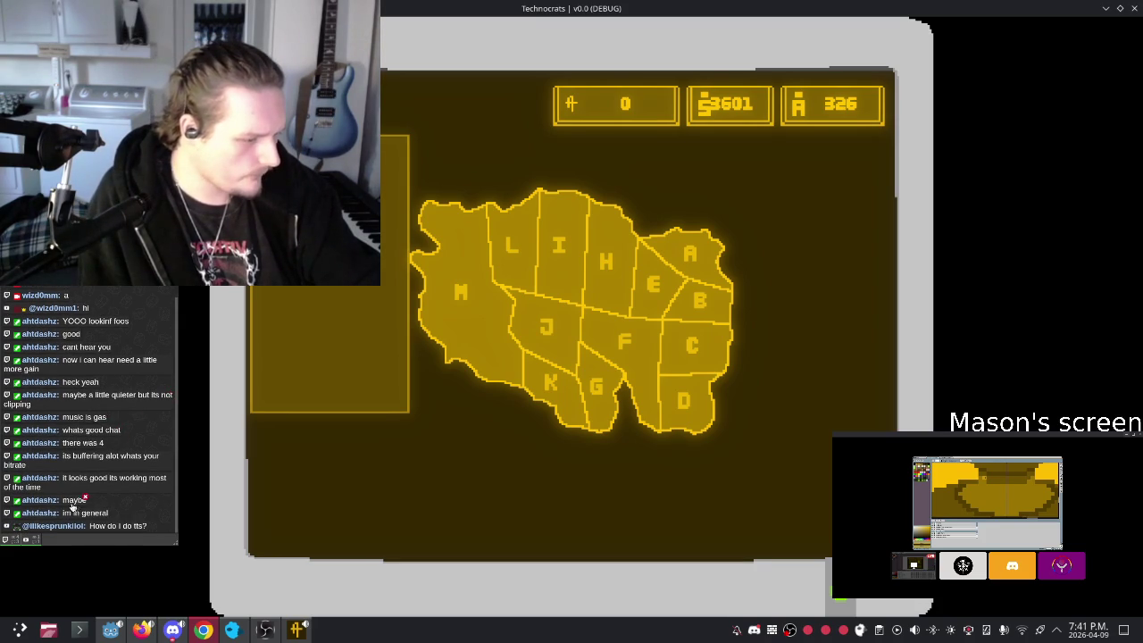
{"action": "left_click", "coordinate": [8, 540]}
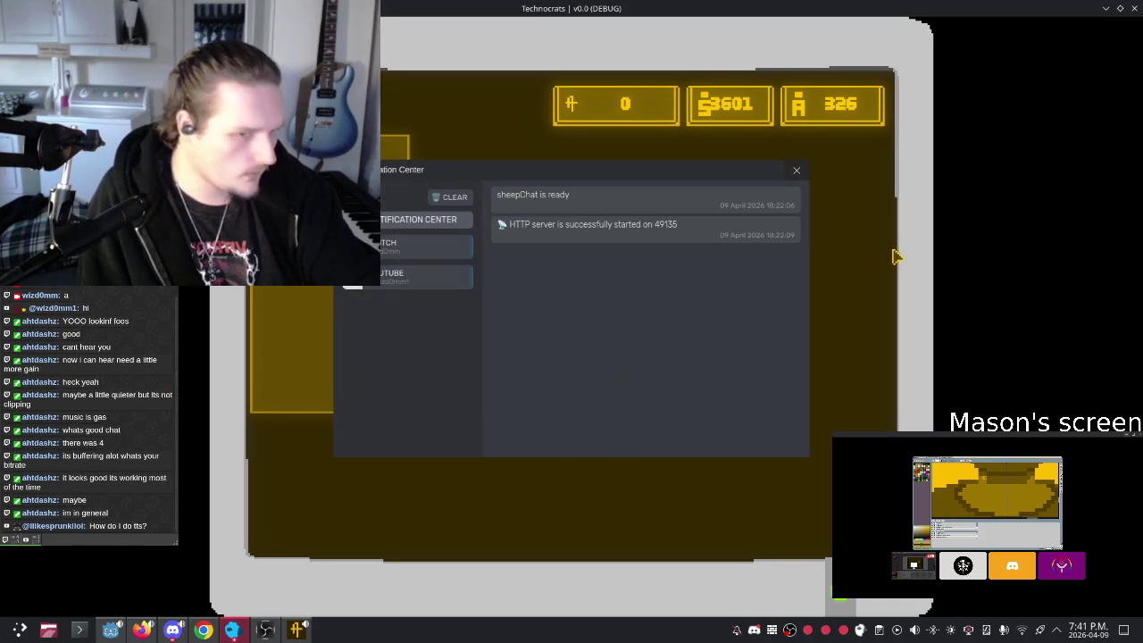
Step: Check the Twitch connection log, reconnect to the Twitch channel, and close the notification center
{"action": "left_click", "coordinate": [411, 248]}
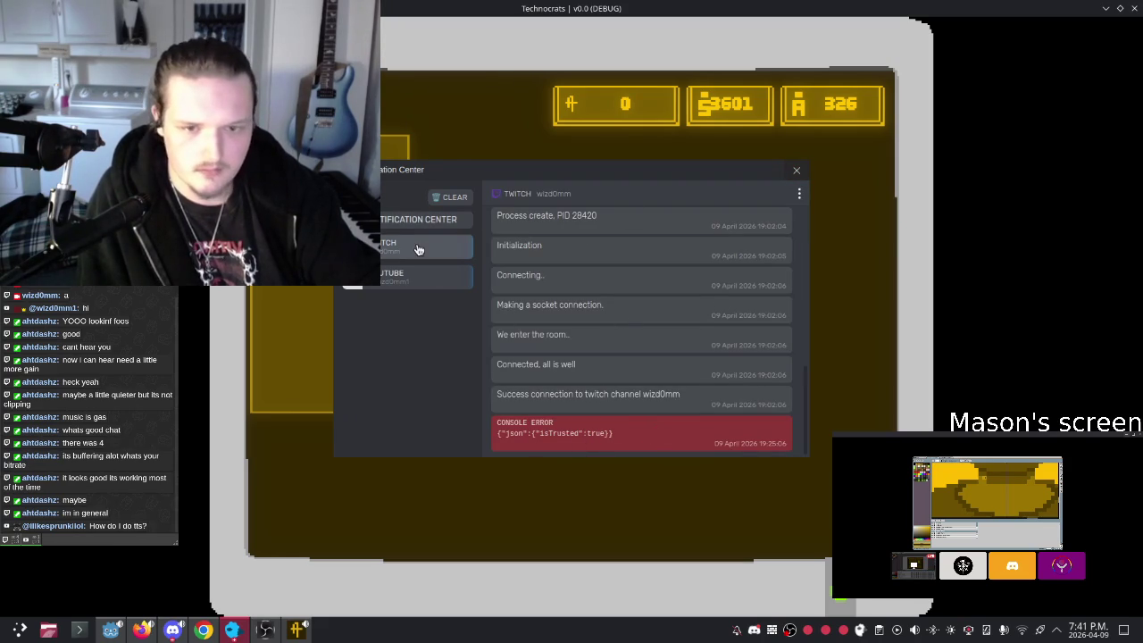
{"action": "left_click", "coordinate": [797, 194]}
{"action": "left_click", "coordinate": [696, 253]}
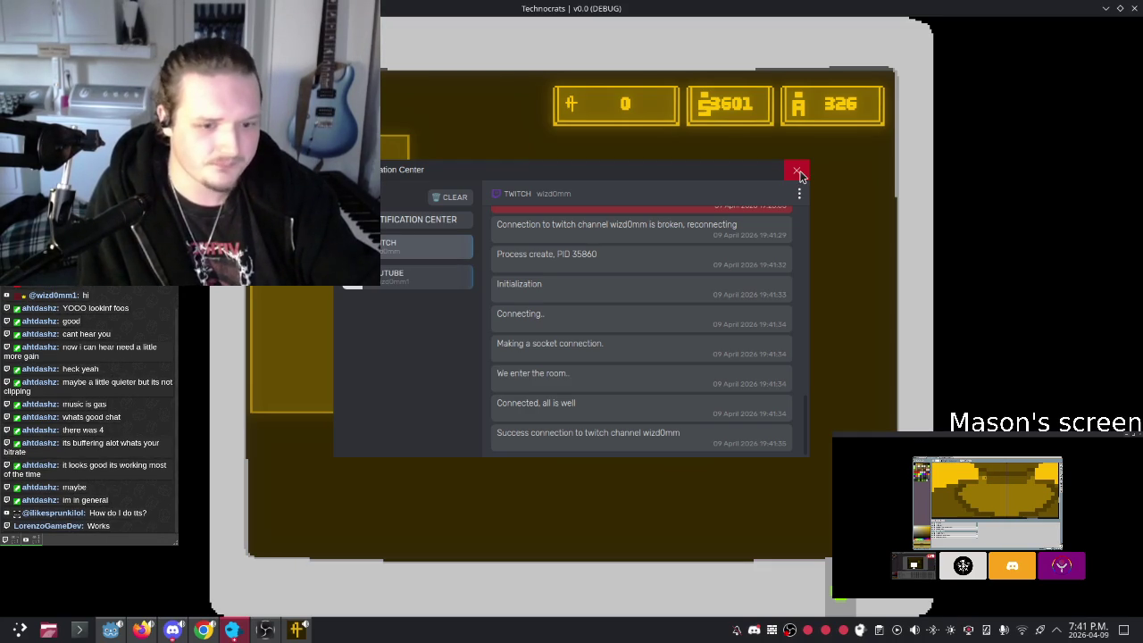
{"action": "left_click", "coordinate": [797, 172]}
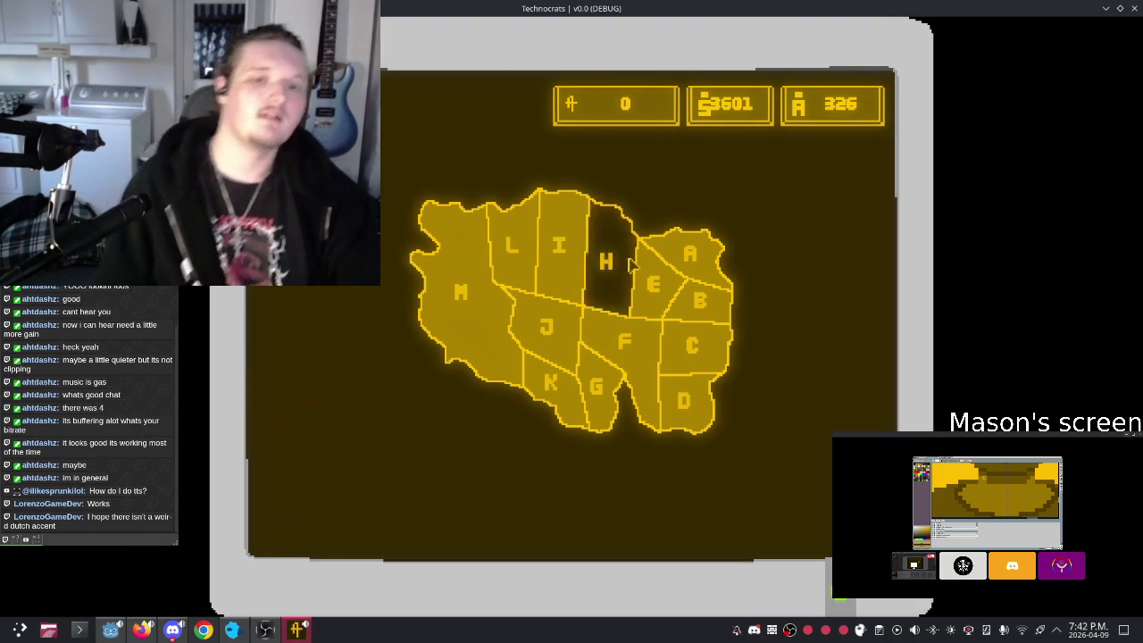
Step: Open and back out of the detail screens for regions H, B, D, C and B
{"action": "left_click", "coordinate": [607, 291]}
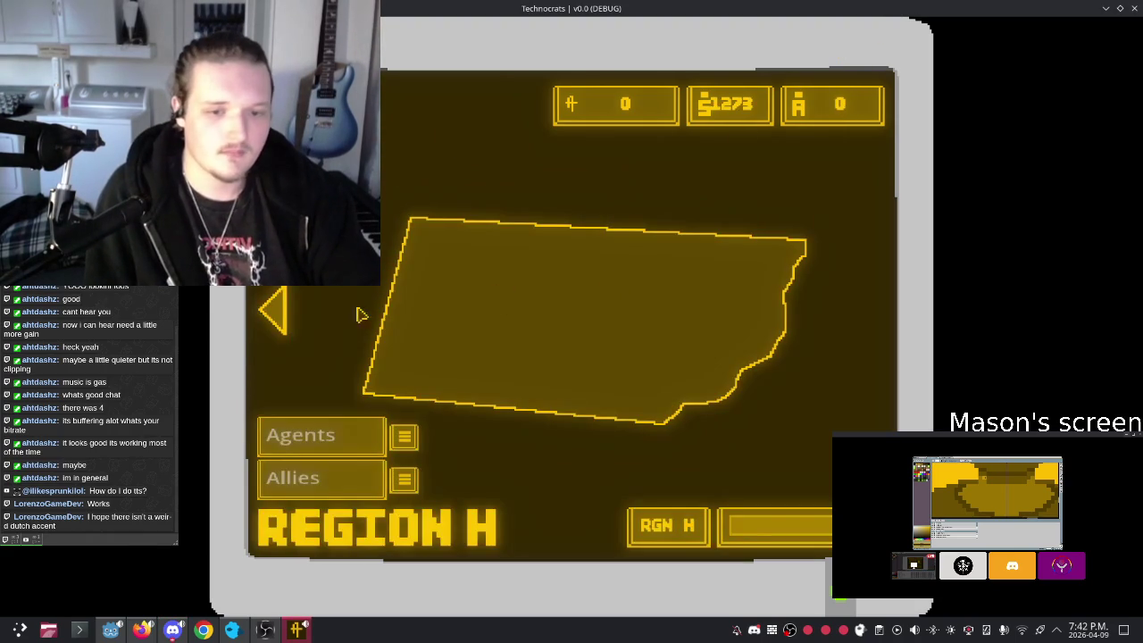
{"action": "left_click", "coordinate": [272, 310]}
{"action": "left_click", "coordinate": [700, 317]}
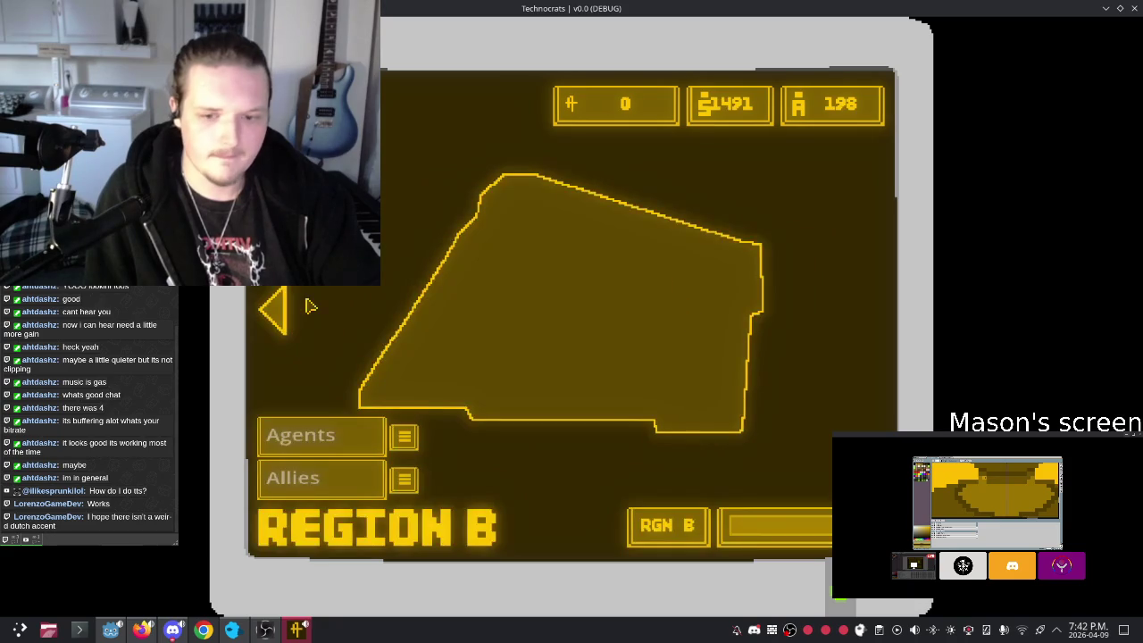
{"action": "left_click", "coordinate": [275, 313]}
{"action": "left_click", "coordinate": [663, 386]}
{"action": "left_click", "coordinate": [267, 320]}
{"action": "left_click", "coordinate": [674, 340]}
{"action": "left_click", "coordinate": [270, 314]}
{"action": "left_click", "coordinate": [705, 299]}
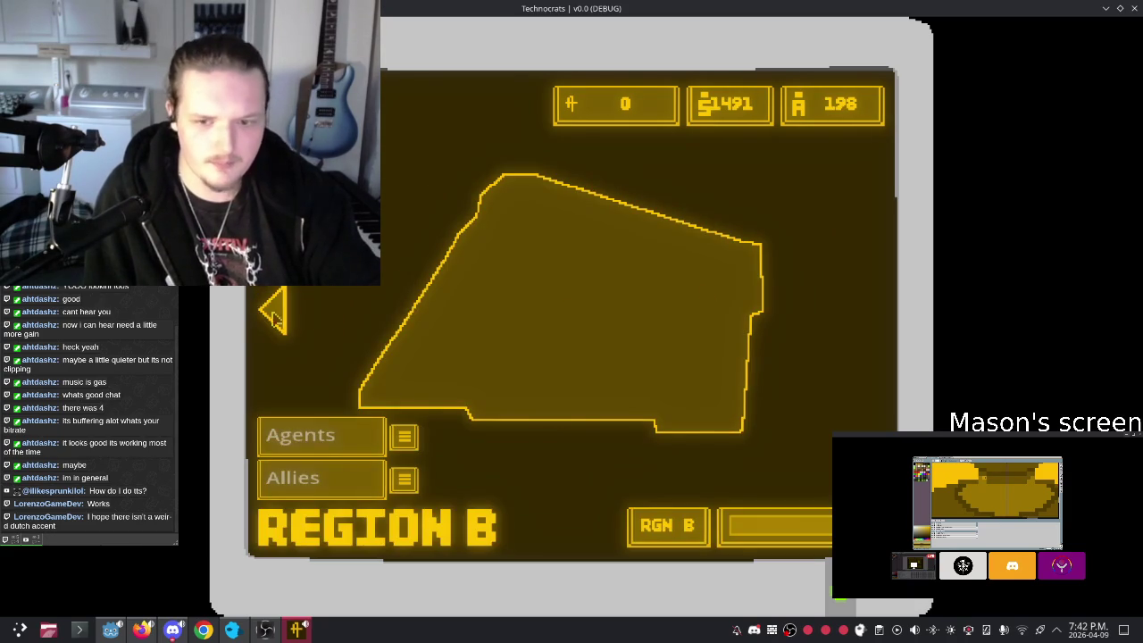
{"action": "left_click", "coordinate": [274, 313]}
Step: Test the detail screens for regions I, M, I, J, K and F, returning to the map each time
{"action": "left_click", "coordinate": [566, 288]}
{"action": "left_click", "coordinate": [274, 312]}
{"action": "left_click", "coordinate": [461, 288]}
{"action": "left_click", "coordinate": [276, 312]}
{"action": "left_click", "coordinate": [551, 245]}
{"action": "left_click", "coordinate": [276, 316]}
{"action": "left_click", "coordinate": [545, 331]}
{"action": "left_click", "coordinate": [272, 317]}
{"action": "left_click", "coordinate": [549, 388]}
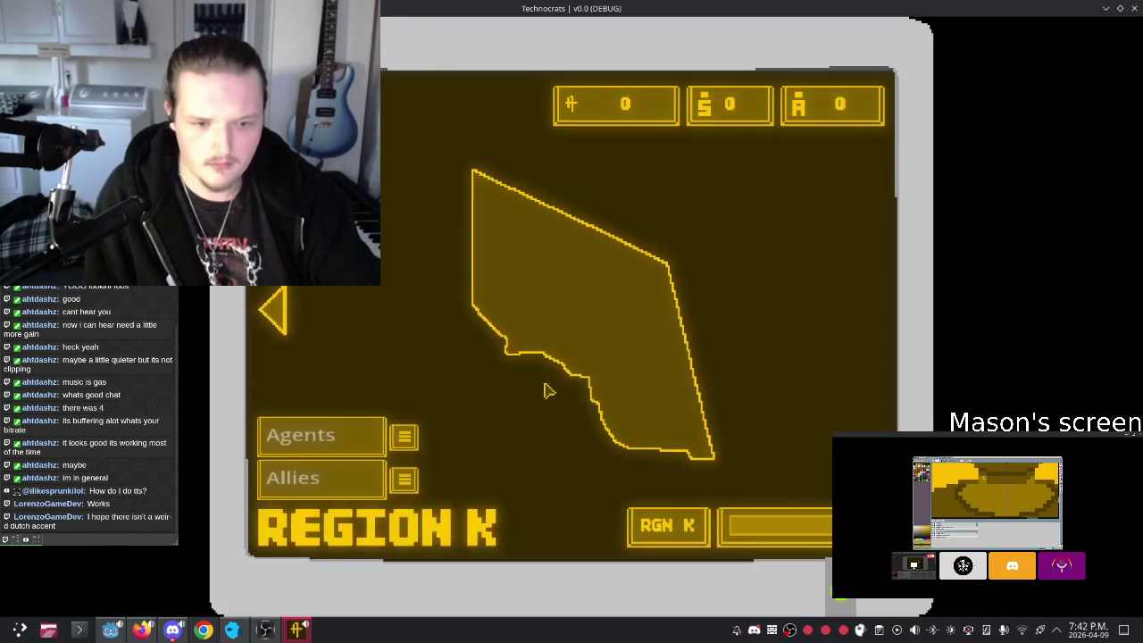
{"action": "left_click", "coordinate": [268, 317]}
{"action": "left_click", "coordinate": [649, 331]}
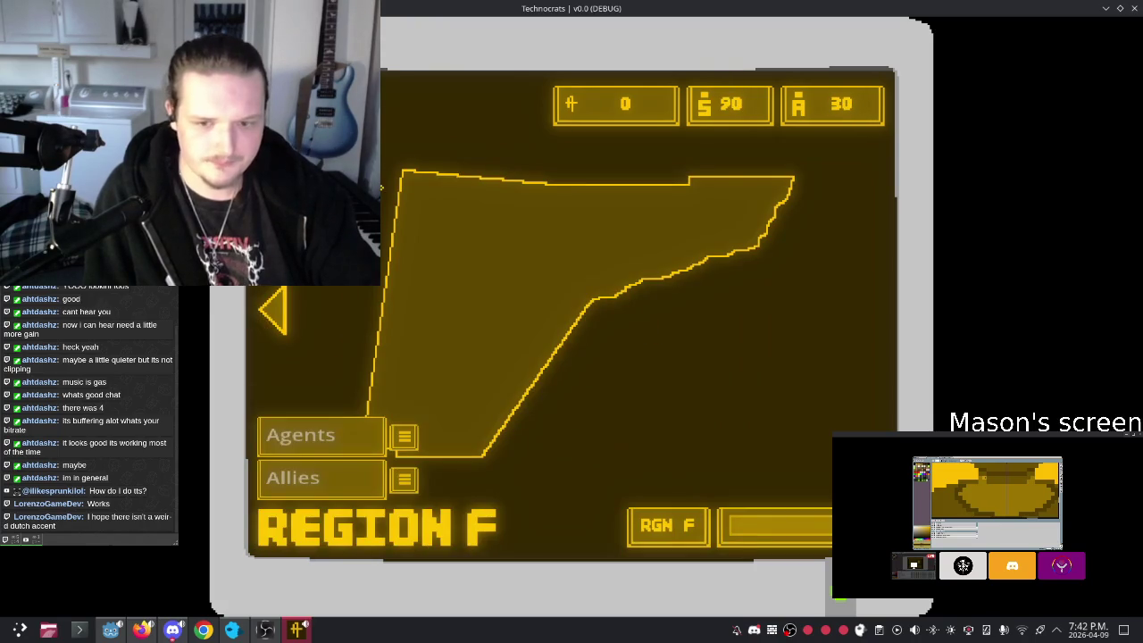
{"action": "left_click", "coordinate": [278, 315]}
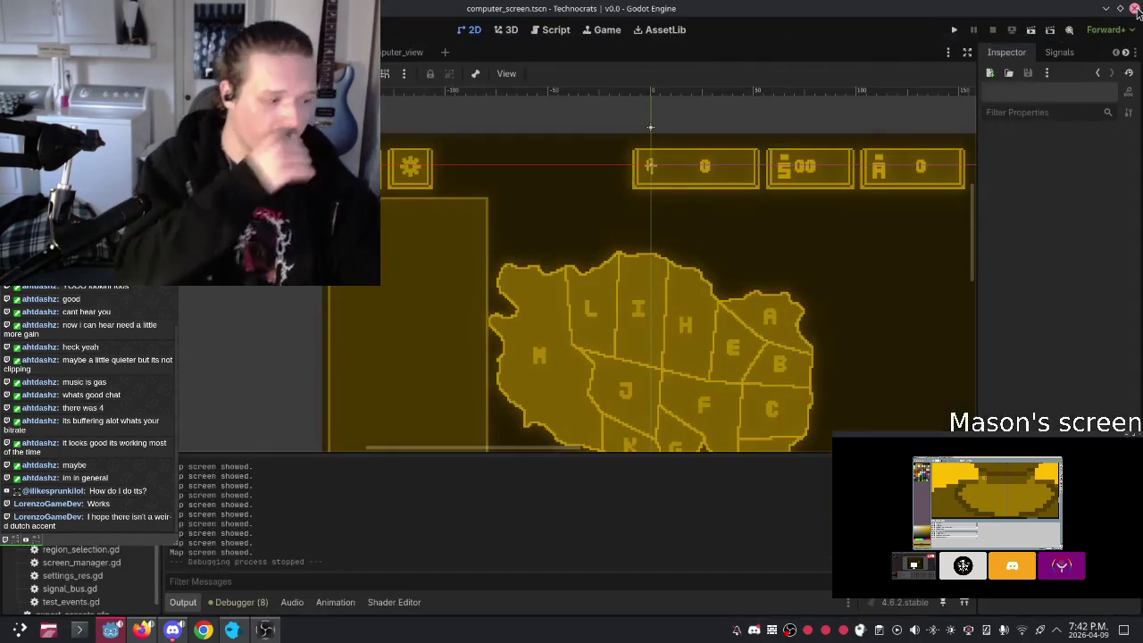
Step: Close the Technocrats debug window and return to the 2D scene editor
{"action": "left_click", "coordinate": [1134, 13]}
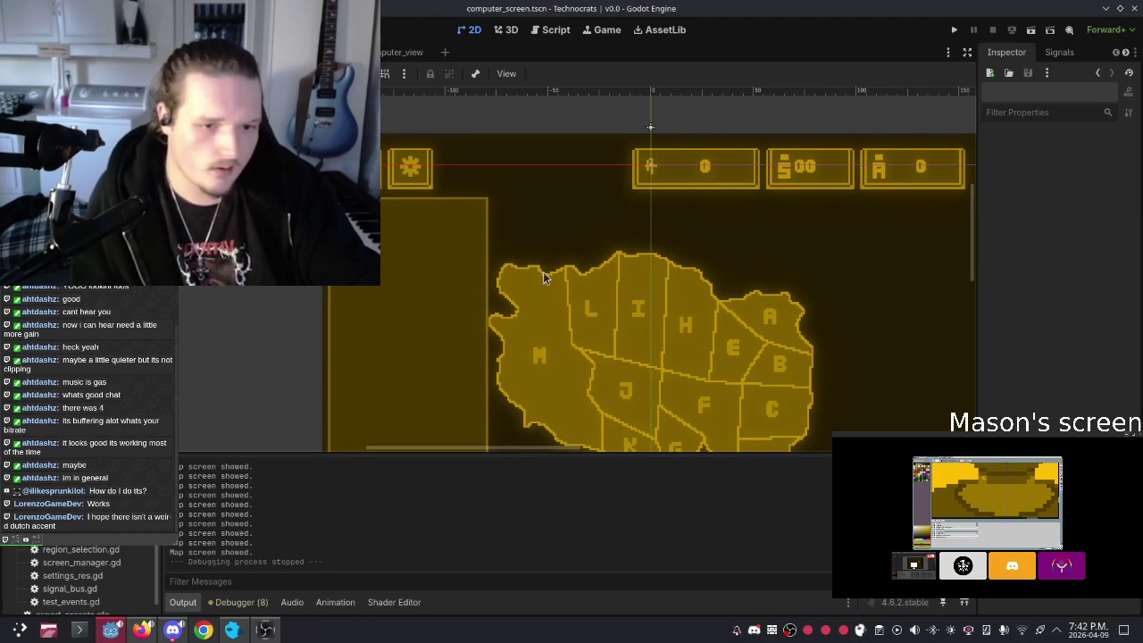
{"action": "scroll", "coordinate": [607, 269], "scroll_direction": "down", "scroll_amount": 2}
{"action": "scroll", "coordinate": [596, 187], "scroll_direction": "down", "scroll_amount": 3}
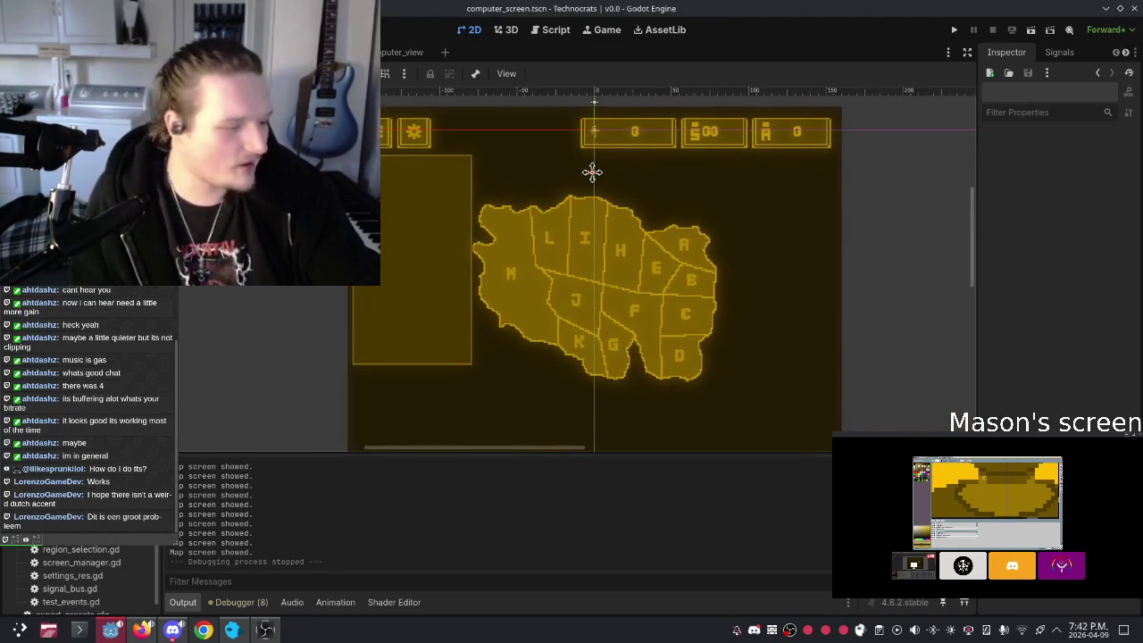
Step: Select the SettingsElements node in the Scene tree to show its properties in the Inspector
{"action": "scroll", "coordinate": [606, 209], "scroll_direction": "right", "scroll_amount": 1}
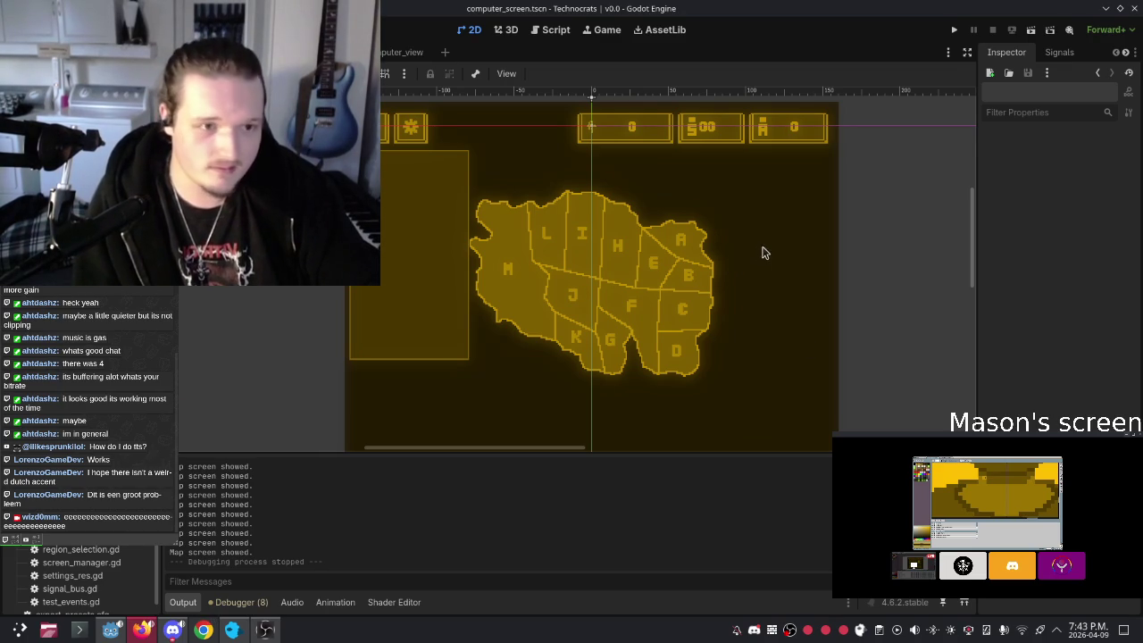
{"action": "scroll", "coordinate": [759, 249], "scroll_direction": "down", "scroll_amount": 2}
{"action": "left_click_drag", "start_coordinate": [745, 229], "coordinate": [747, 230]}
{"action": "scroll", "coordinate": [585, 277], "scroll_direction": "up", "scroll_amount": 4}
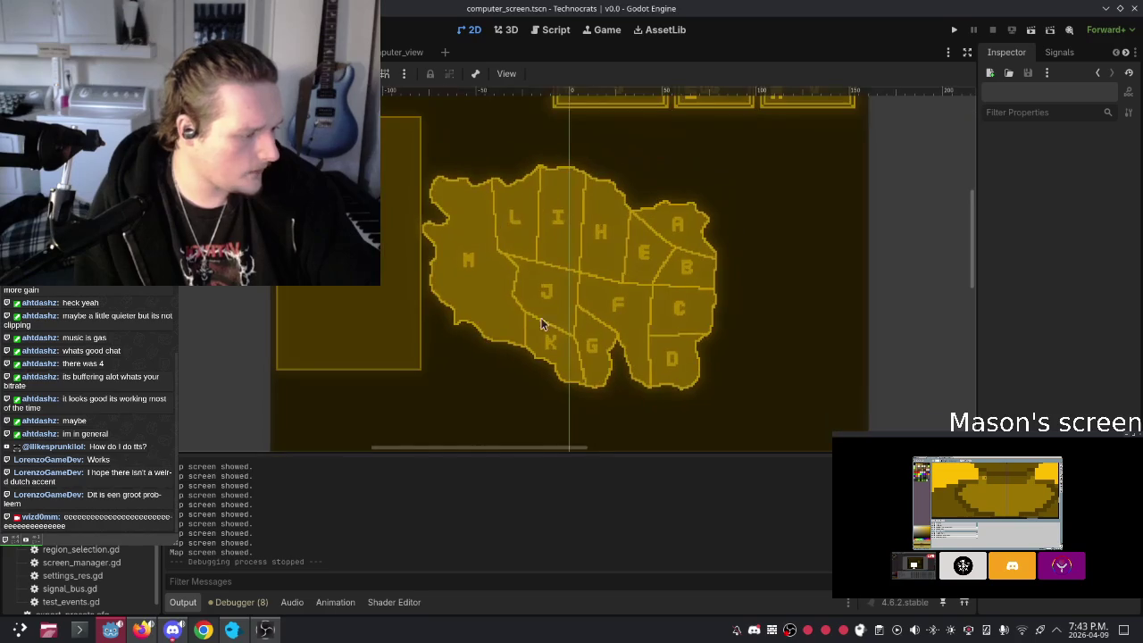
{"action": "scroll", "coordinate": [497, 242], "scroll_direction": "right", "scroll_amount": 3}
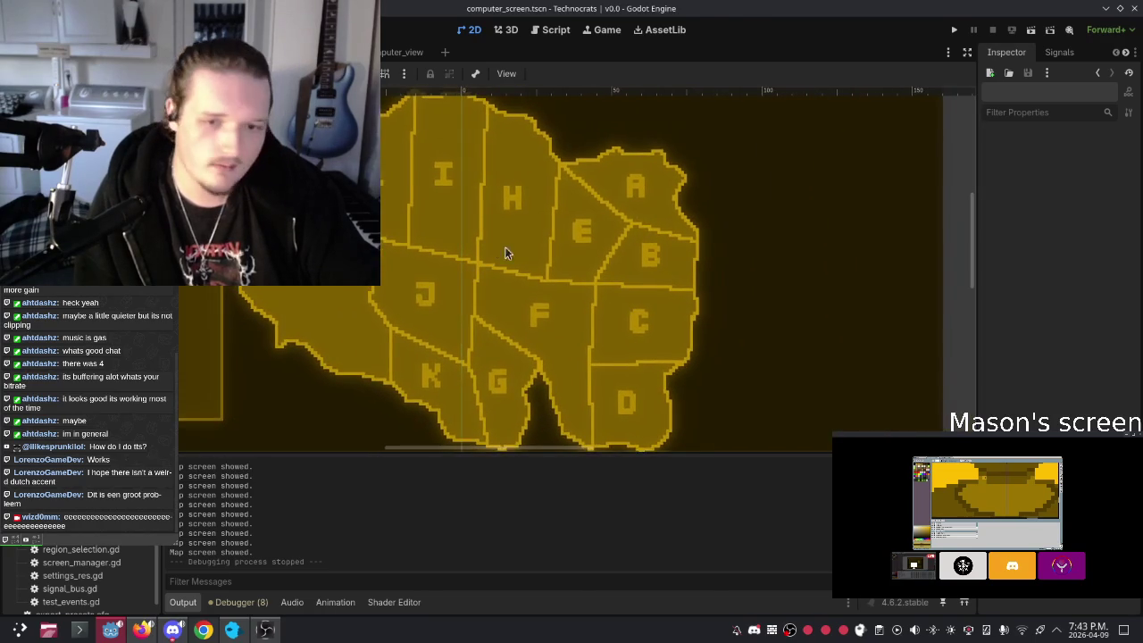
{"action": "scroll", "coordinate": [548, 313], "scroll_direction": "down", "scroll_amount": 3}
{"action": "scroll", "coordinate": [571, 308], "scroll_direction": "left", "scroll_amount": 4}
{"action": "scroll", "coordinate": [571, 308], "scroll_direction": "up", "scroll_amount": 2}
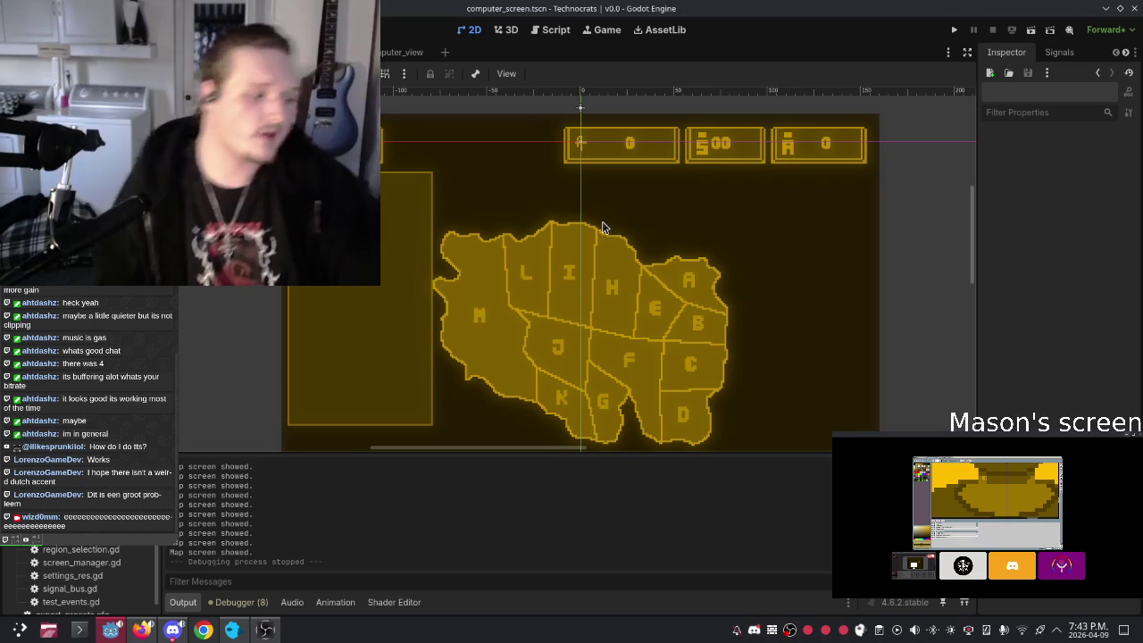
{"action": "scroll", "coordinate": [576, 206], "scroll_direction": "down", "scroll_amount": 4}
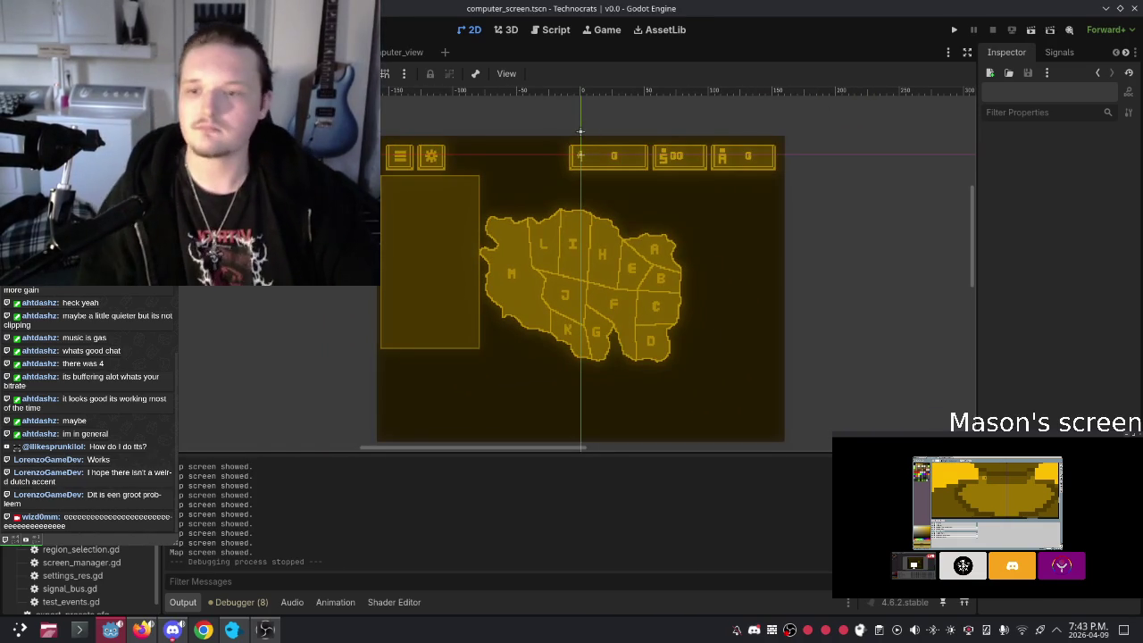
{"action": "left_click", "coordinate": [110, 275]}
Step: Browse the Control > BaseButton node types without adding one, then view screen_manager.gd
{"action": "key", "text": "ctrl+a"}
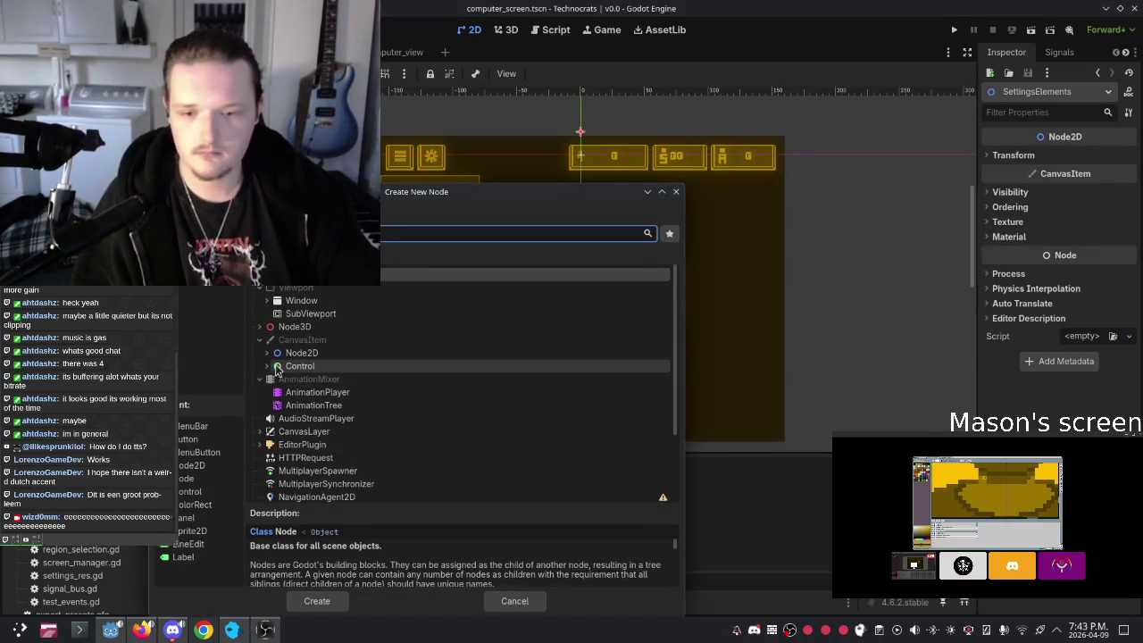
{"action": "left_click", "coordinate": [266, 366]}
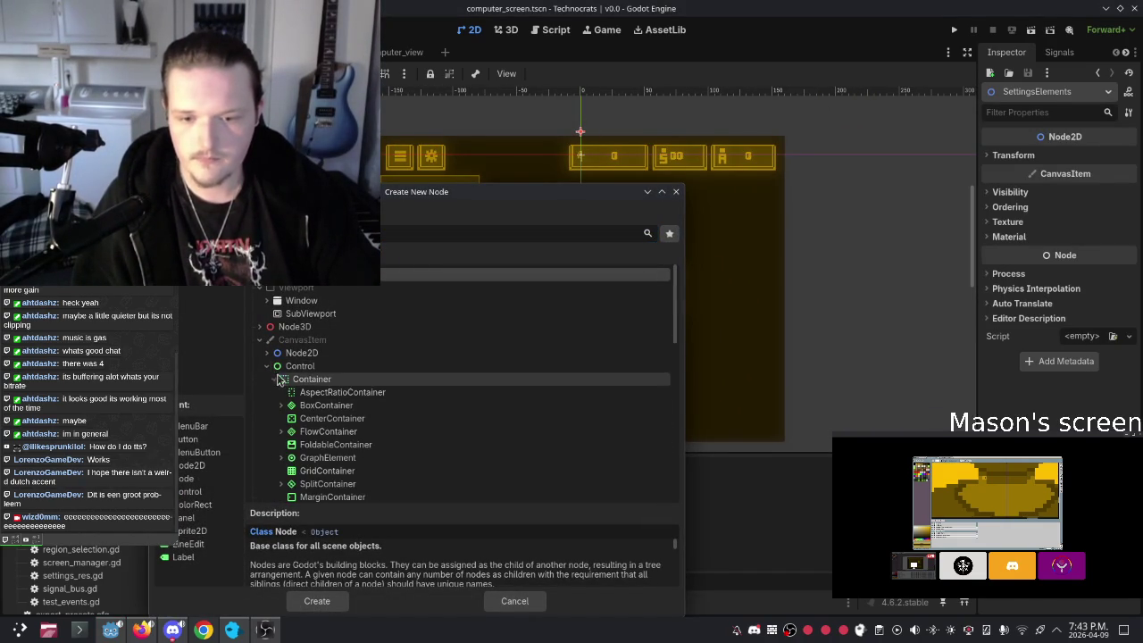
{"action": "left_click", "coordinate": [273, 379]}
{"action": "left_click", "coordinate": [275, 392]}
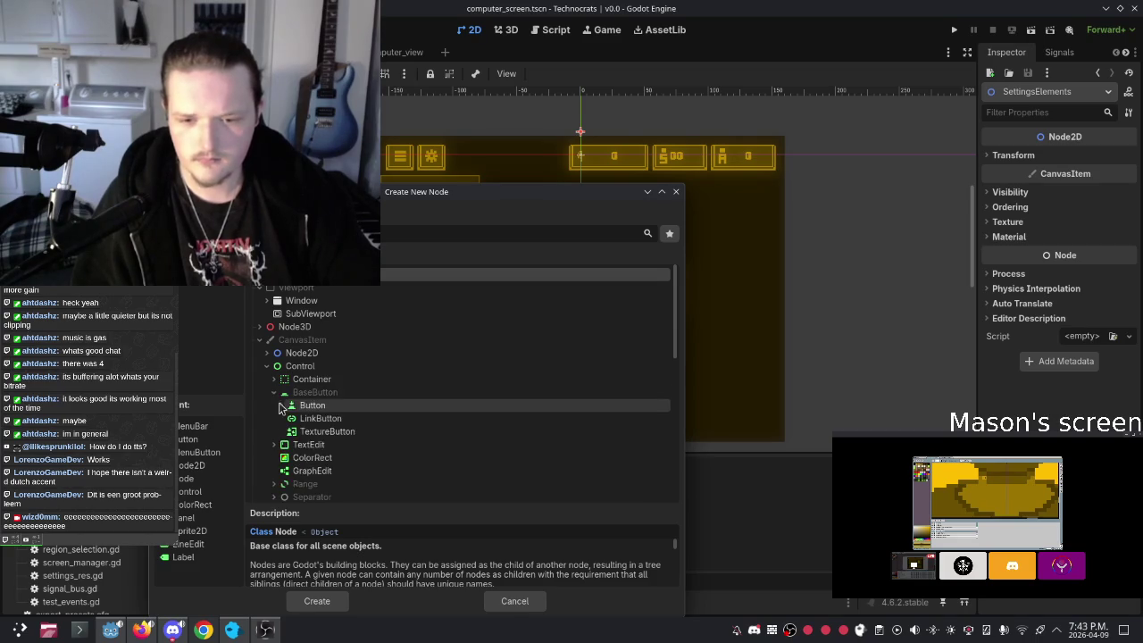
{"action": "scroll", "coordinate": [303, 409], "scroll_direction": "down", "scroll_amount": 1}
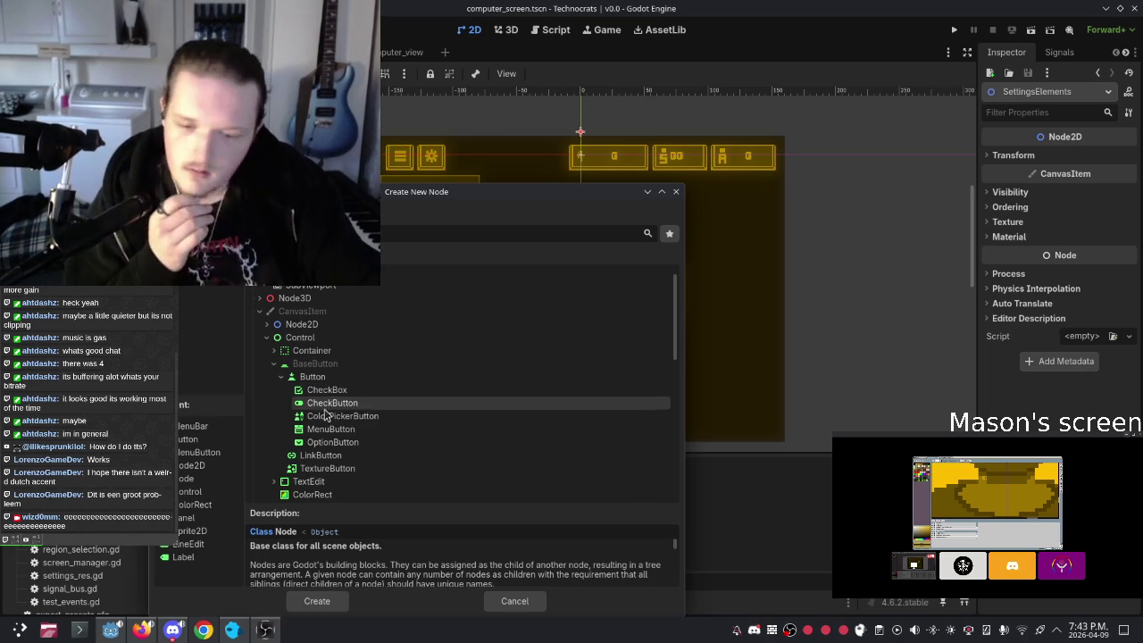
{"action": "left_click", "coordinate": [676, 191]}
{"action": "left_click", "coordinate": [551, 29]}
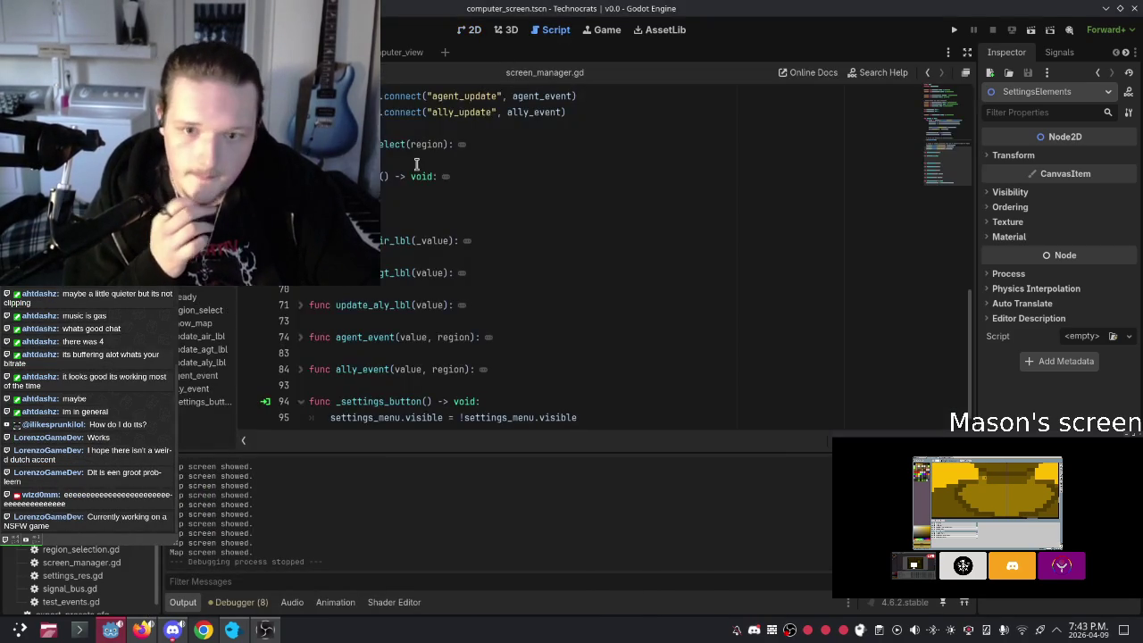
Step: Scroll through screen_manager.gd and dismiss the get_children documentation popup
{"action": "scroll", "coordinate": [500, 265], "scroll_direction": "up", "scroll_amount": 10}
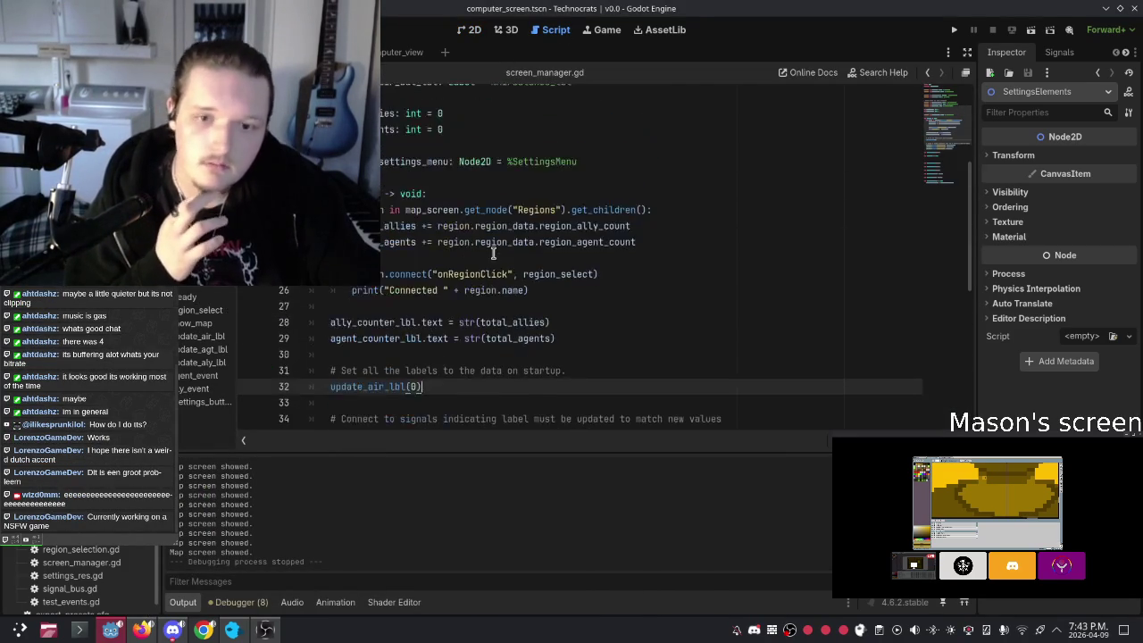
{"action": "scroll", "coordinate": [492, 254], "scroll_direction": "up", "scroll_amount": 1}
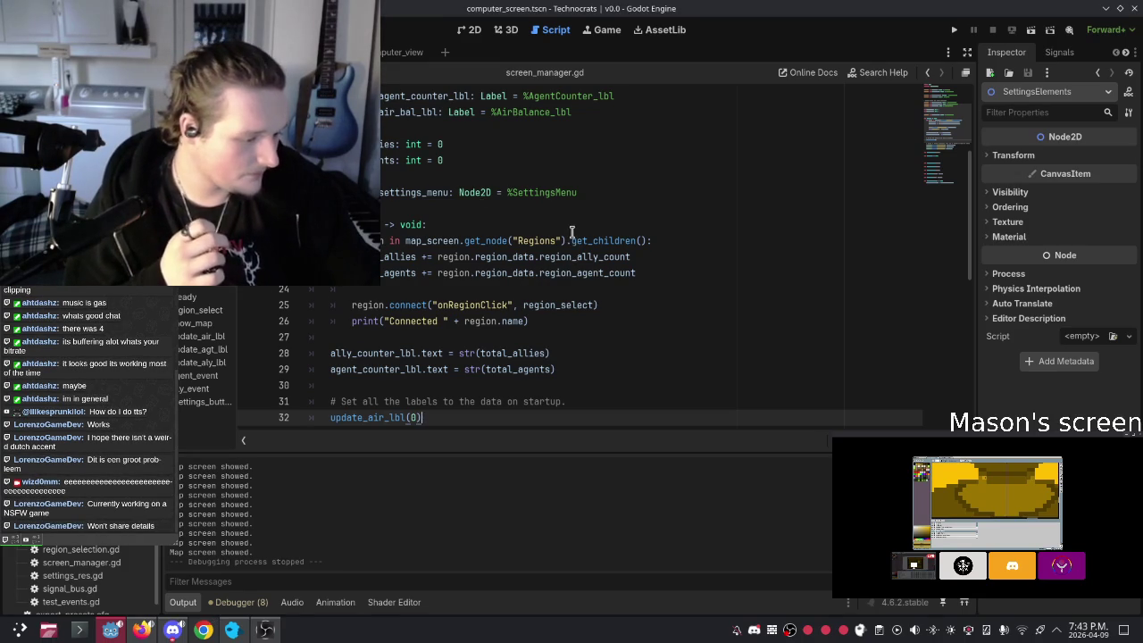
{"action": "mouse_move", "coordinate": [571, 232]}
{"action": "left_click", "coordinate": [480, 206]}
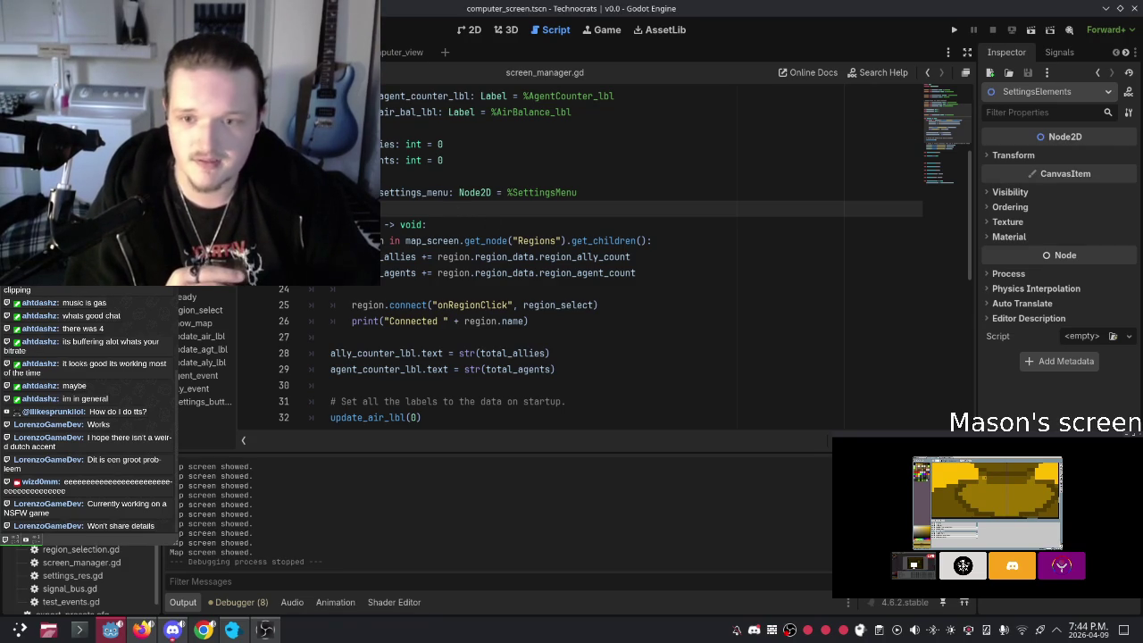
Step: Step back to settings_res.gd and signal_bus.gd, deleting a character after the last signal line
{"action": "key", "text": "alt+Left"}
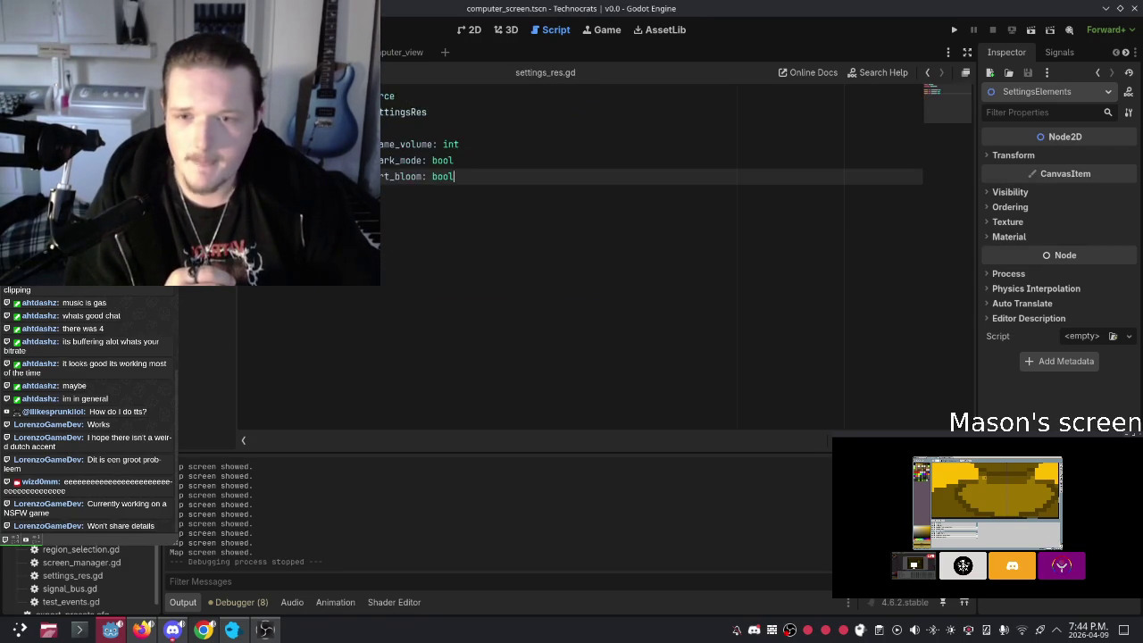
{"action": "key", "text": "alt+Left"}
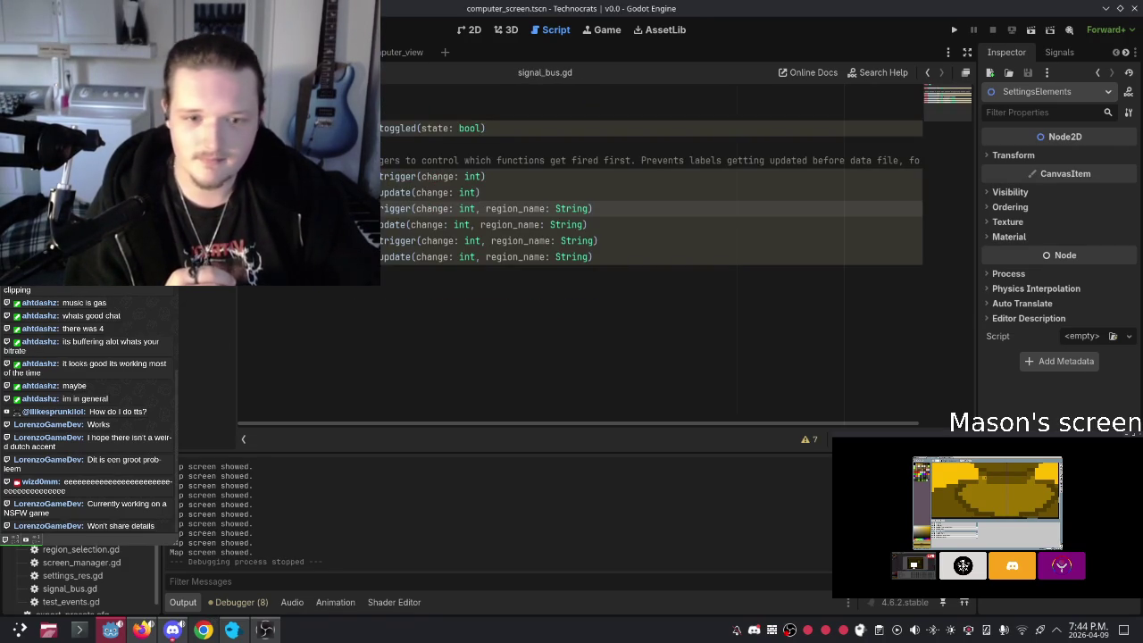
{"action": "left_click", "coordinate": [567, 305]}
{"action": "key", "text": "BackSpace"}
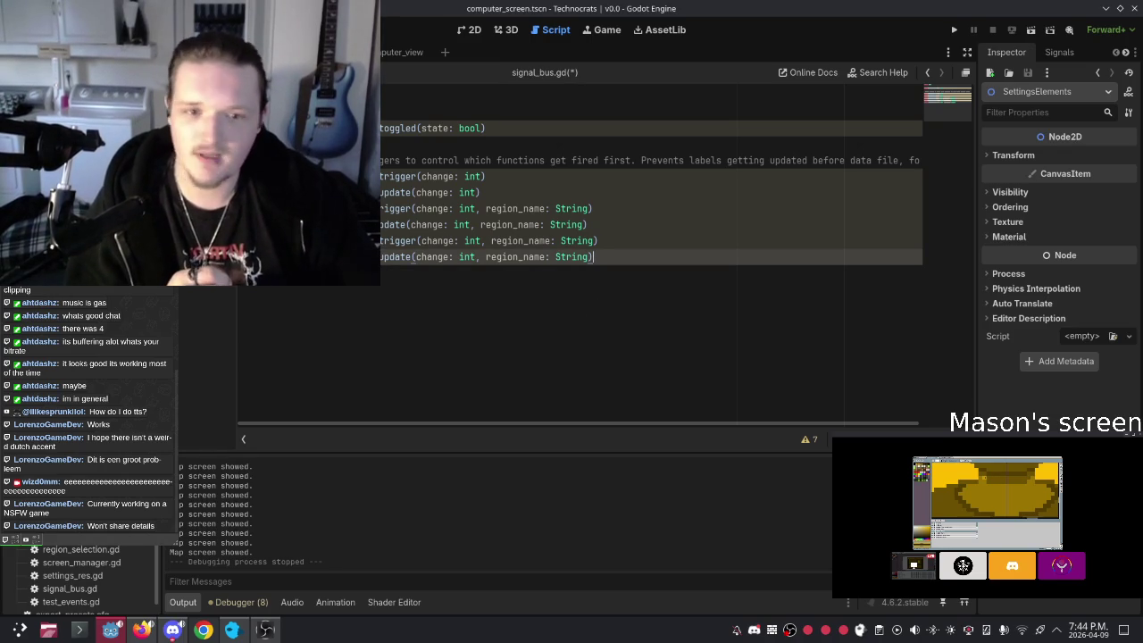
Step: Step back to allytest.gd and region.gd, select the three settings field lines, then return to 2D
{"action": "key", "text": "alt+Left"}
{"action": "key", "text": "alt+Left"}
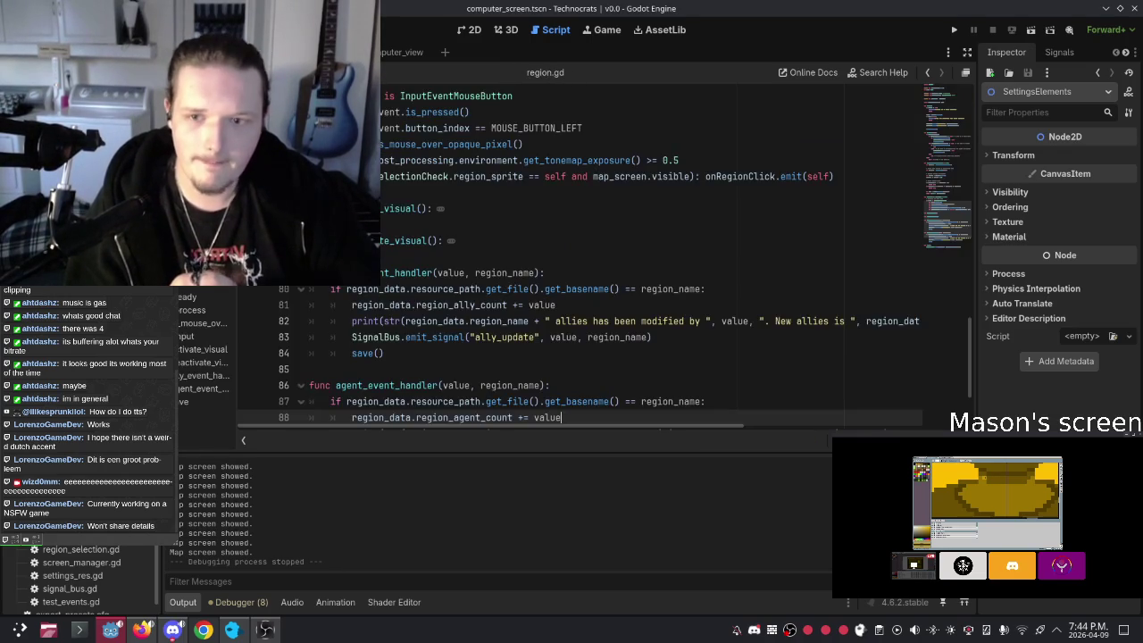
{"action": "key", "text": "alt+Left"}
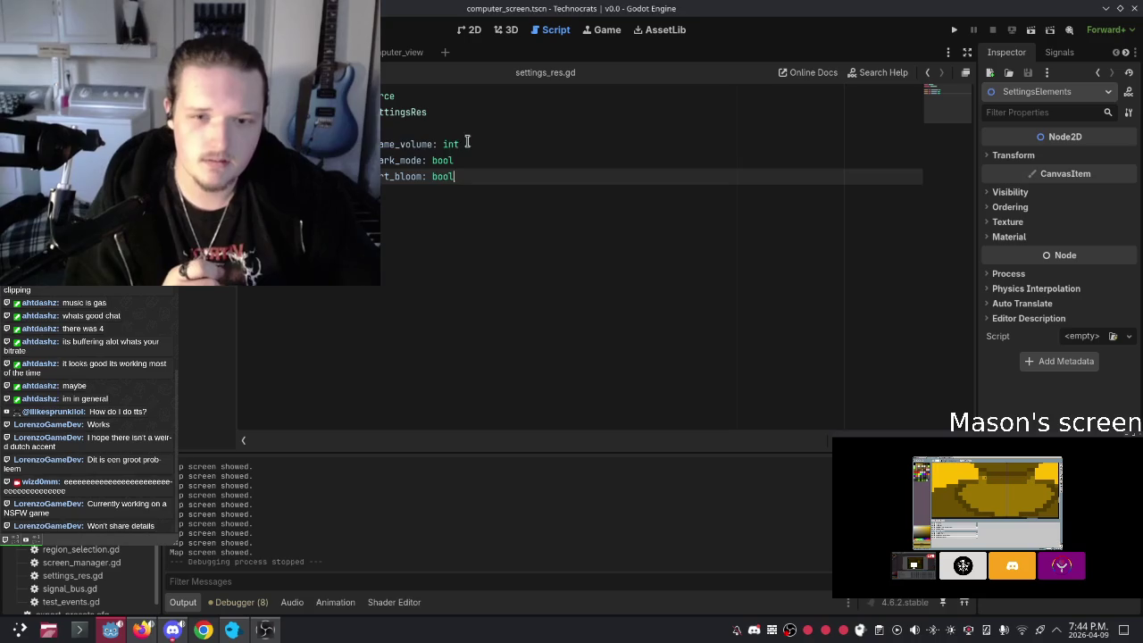
{"action": "left_click_drag", "start_coordinate": [466, 143], "coordinate": [339, 144]}
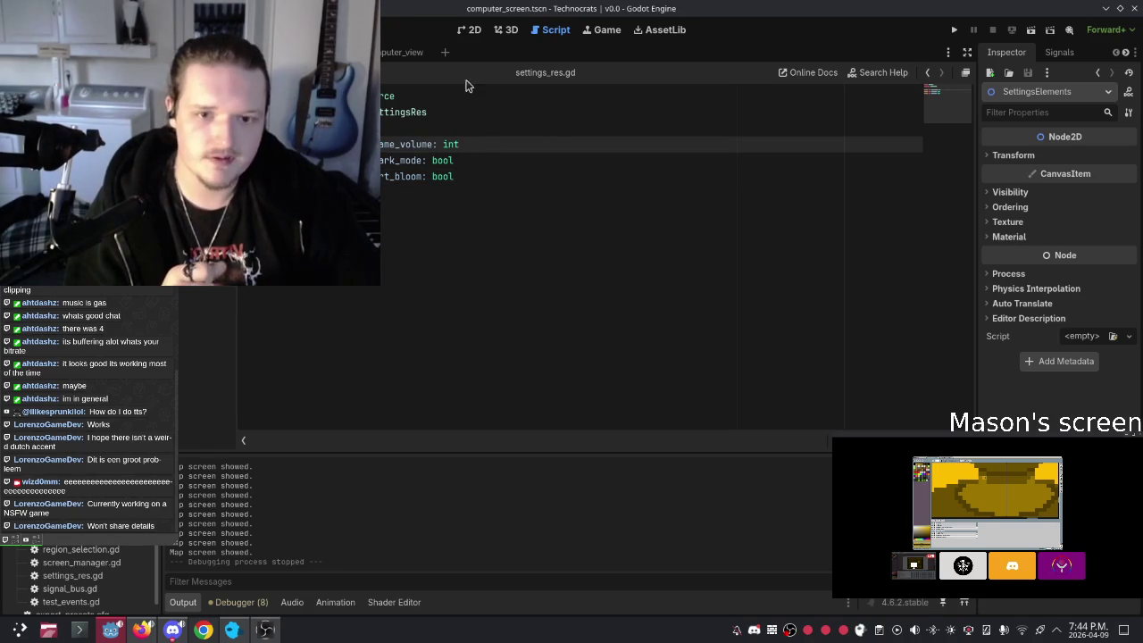
{"action": "left_click", "coordinate": [472, 174], "text": "shift"}
{"action": "left_click", "coordinate": [471, 29]}
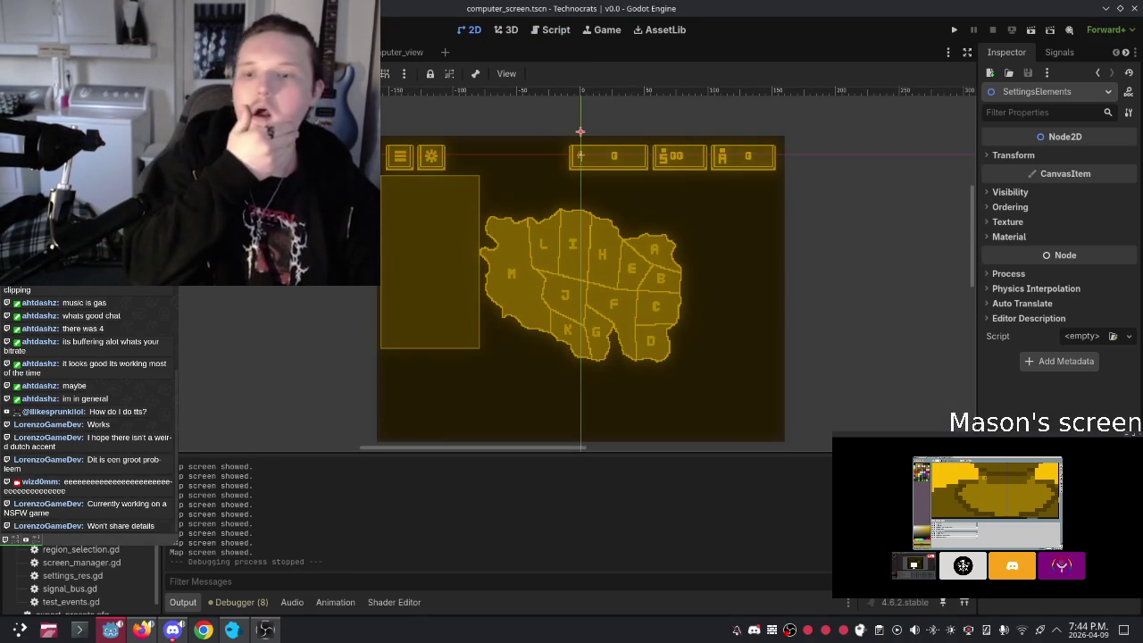
{"action": "scroll", "coordinate": [454, 244], "scroll_direction": "up", "scroll_amount": 2}
{"action": "scroll", "coordinate": [454, 244], "scroll_direction": "down", "scroll_amount": 2}
{"action": "scroll", "coordinate": [592, 266], "scroll_direction": "up", "scroll_amount": 2}
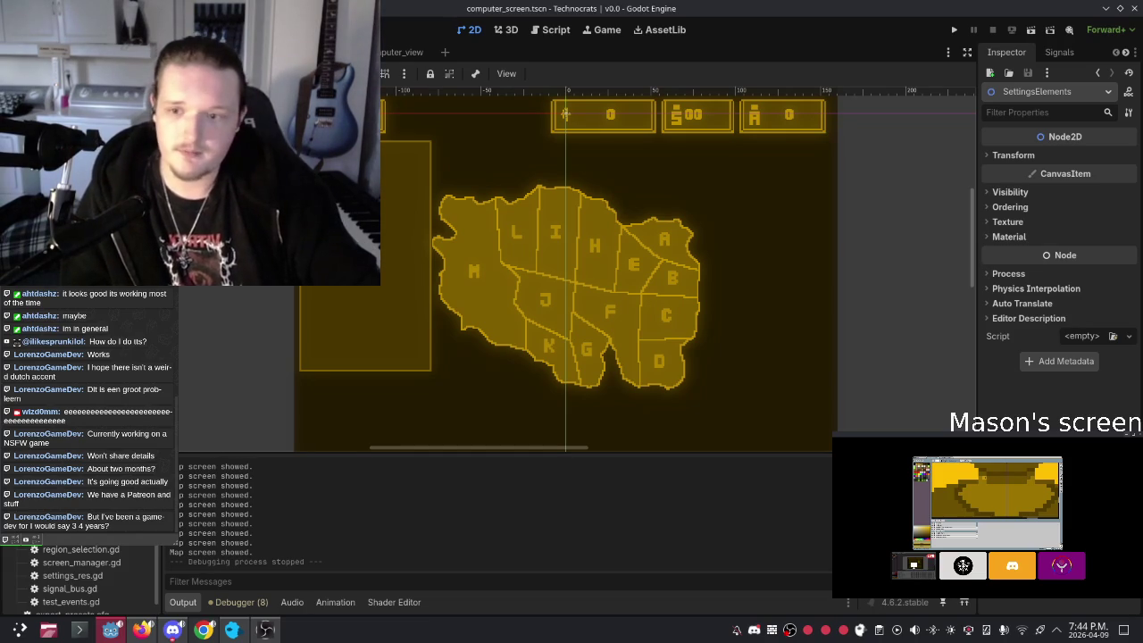
{"action": "scroll", "coordinate": [337, 289], "scroll_direction": "up", "scroll_amount": 1}
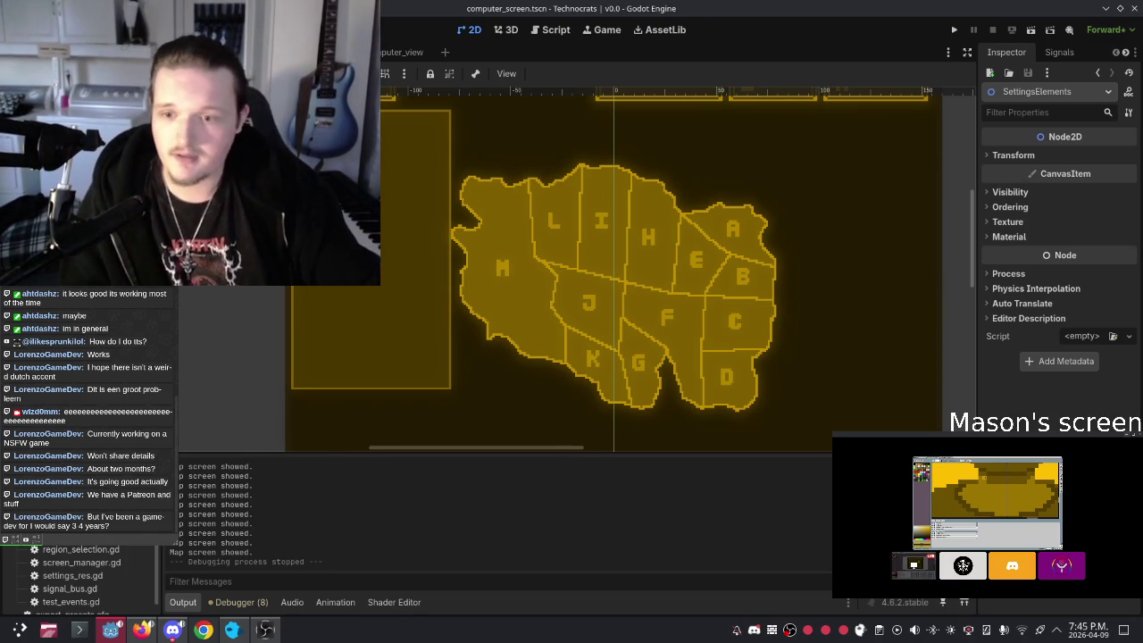
{"action": "scroll", "coordinate": [390, 248], "scroll_direction": "down", "scroll_amount": 2}
{"action": "scroll", "coordinate": [449, 212], "scroll_direction": "up", "scroll_amount": 2}
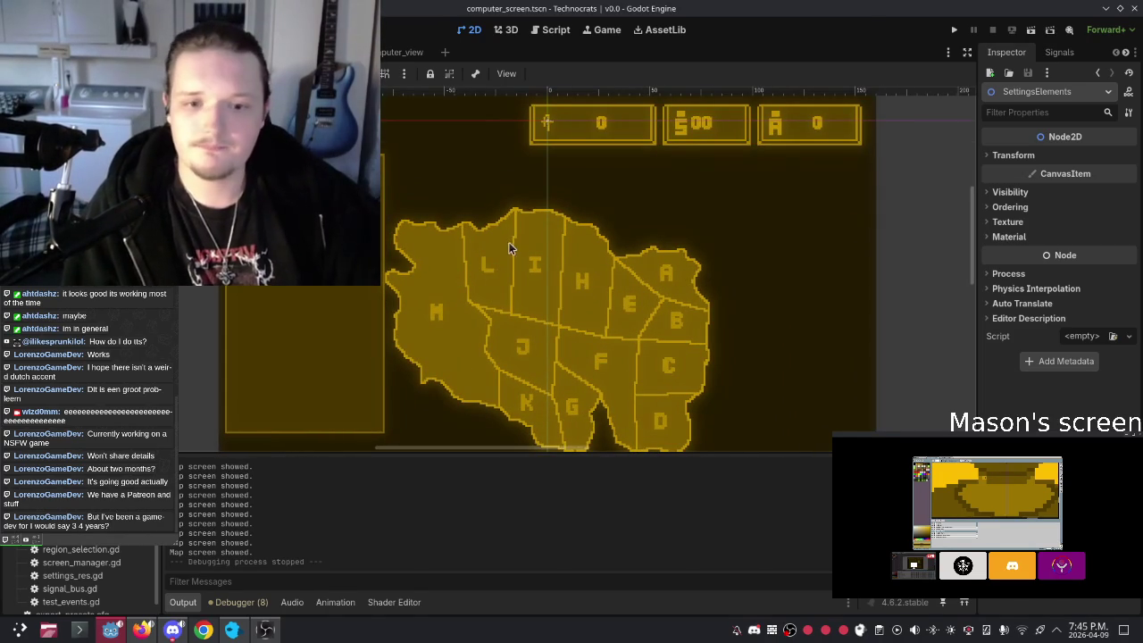
{"action": "scroll", "coordinate": [487, 265], "scroll_direction": "down", "scroll_amount": 1}
Step: Dismiss the Scene dock node menu, then switch to Discord and enlarge the shared Aseprite stream
{"action": "right_click", "coordinate": [134, 259]}
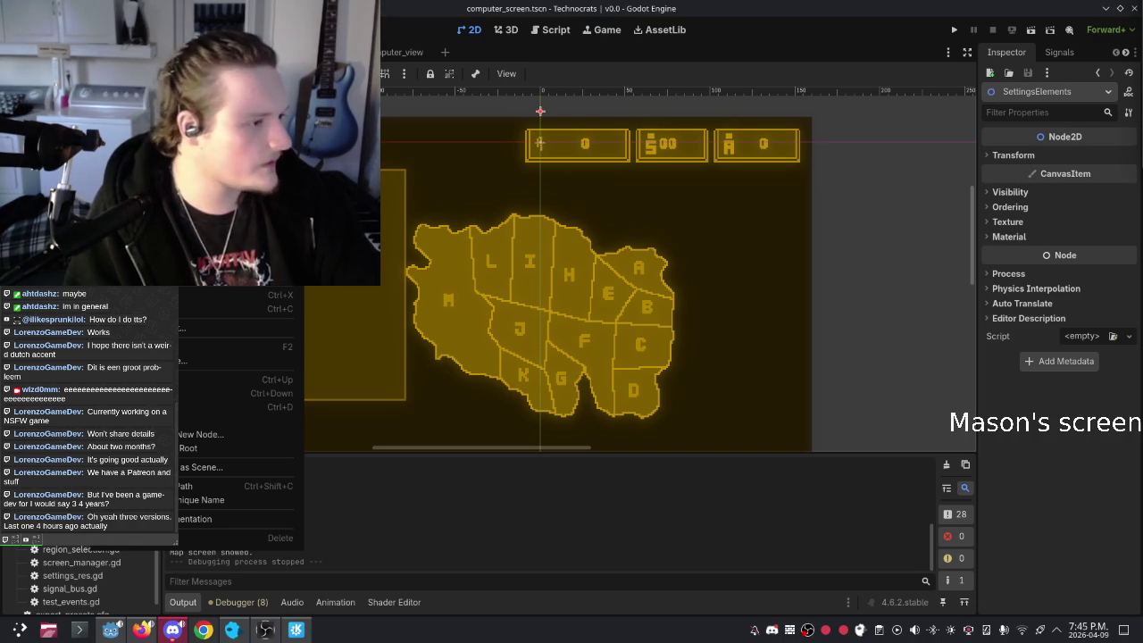
{"action": "key", "text": "Escape"}
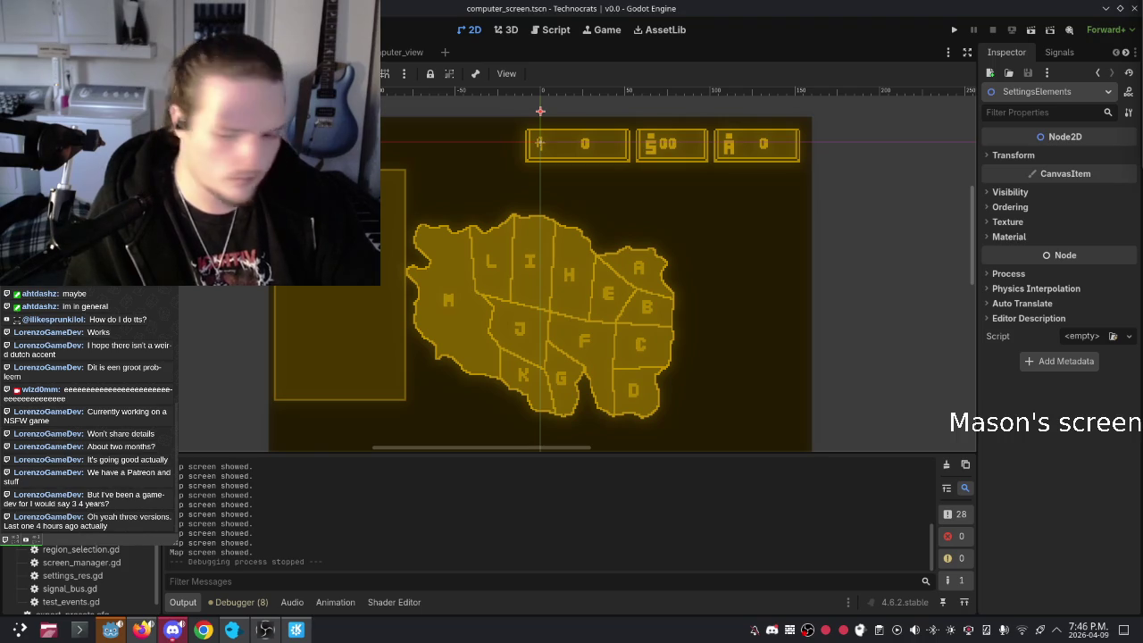
{"action": "left_click", "coordinate": [172, 629]}
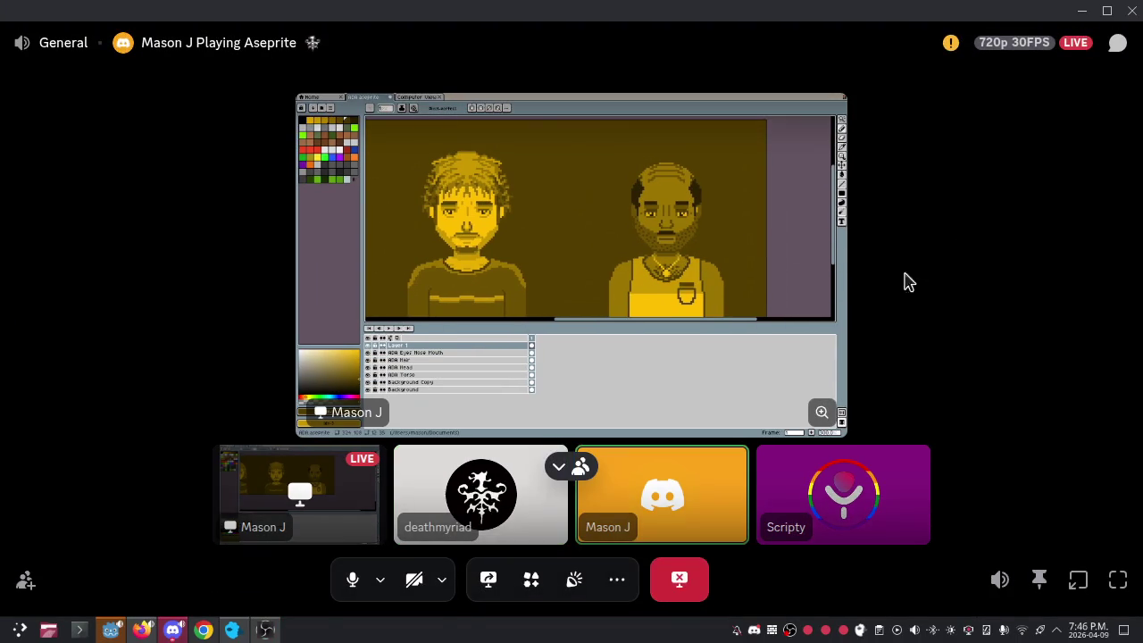
{"action": "left_click", "coordinate": [575, 464]}
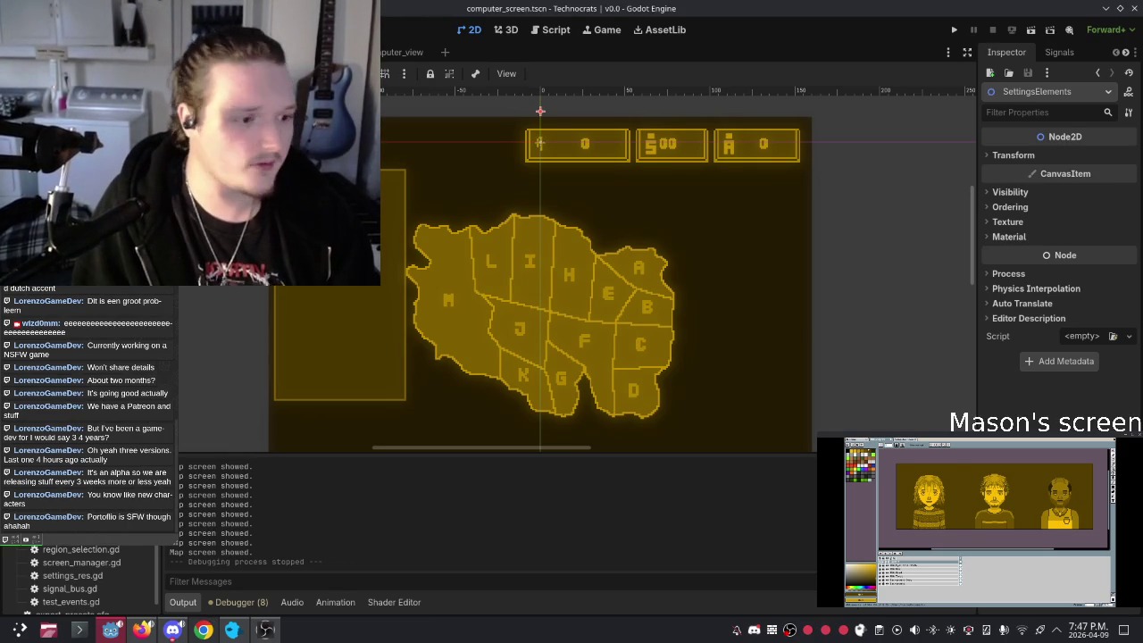
{"action": "left_click", "coordinate": [1011, 157]}
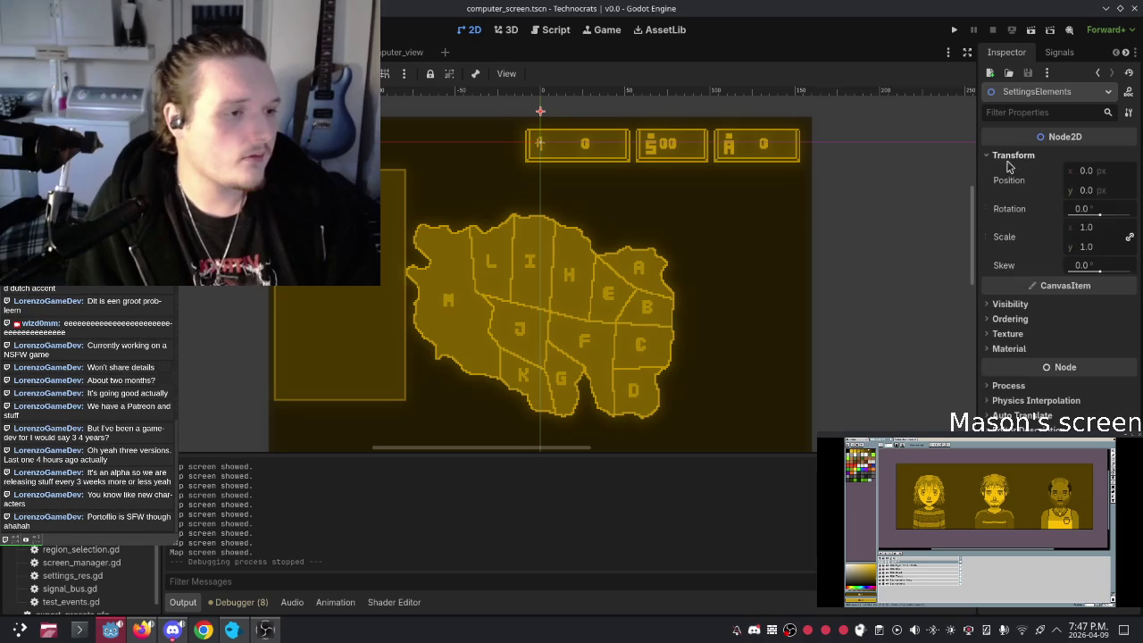
{"action": "left_click", "coordinate": [1011, 157]}
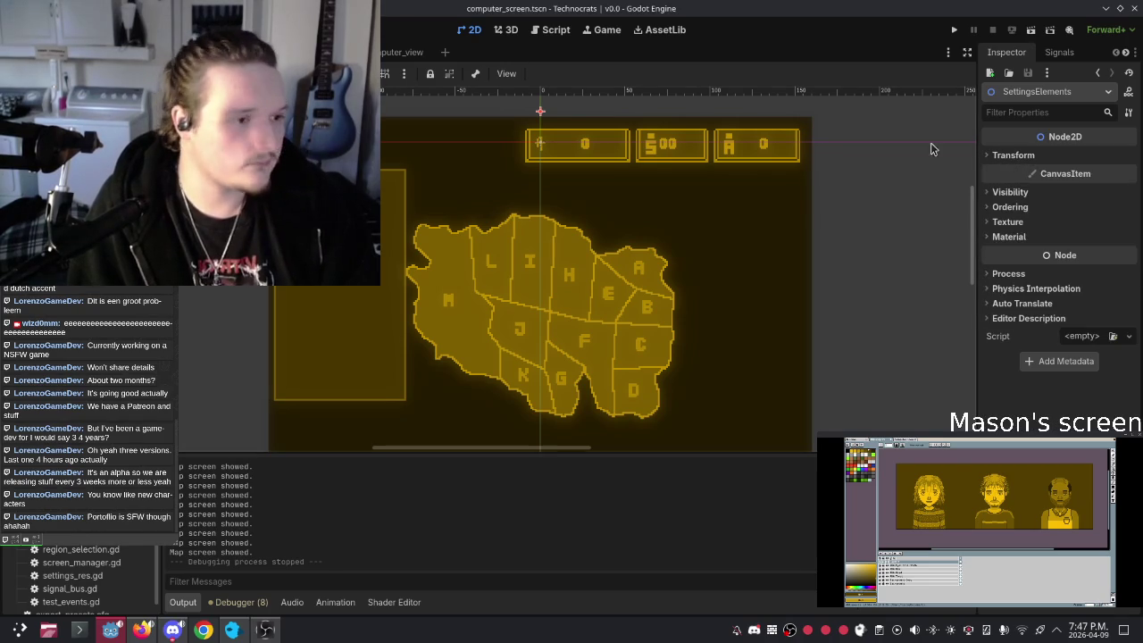
{"action": "scroll", "coordinate": [293, 288], "scroll_direction": "down", "scroll_amount": 2}
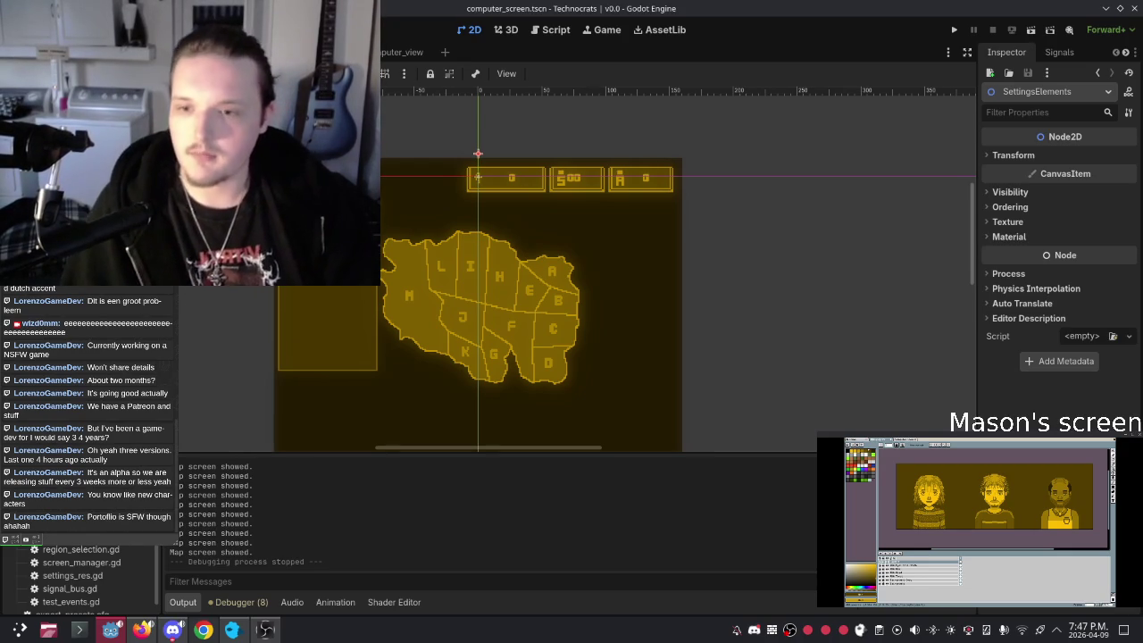
{"action": "right_click", "coordinate": [166, 201]}
Step: Add a child node to SettingsElements, expanding the Container and Button node types
{"action": "left_click", "coordinate": [209, 433]}
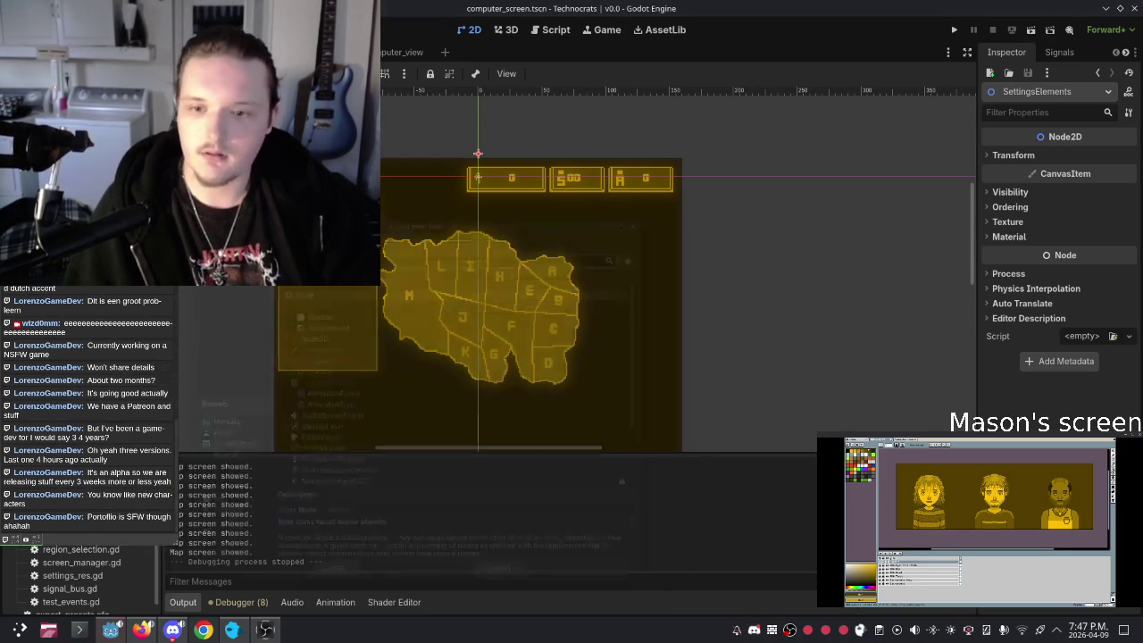
{"action": "left_click", "coordinate": [273, 378]}
{"action": "scroll", "coordinate": [329, 438], "scroll_direction": "down", "scroll_amount": 2}
{"action": "scroll", "coordinate": [326, 438], "scroll_direction": "down", "scroll_amount": 6}
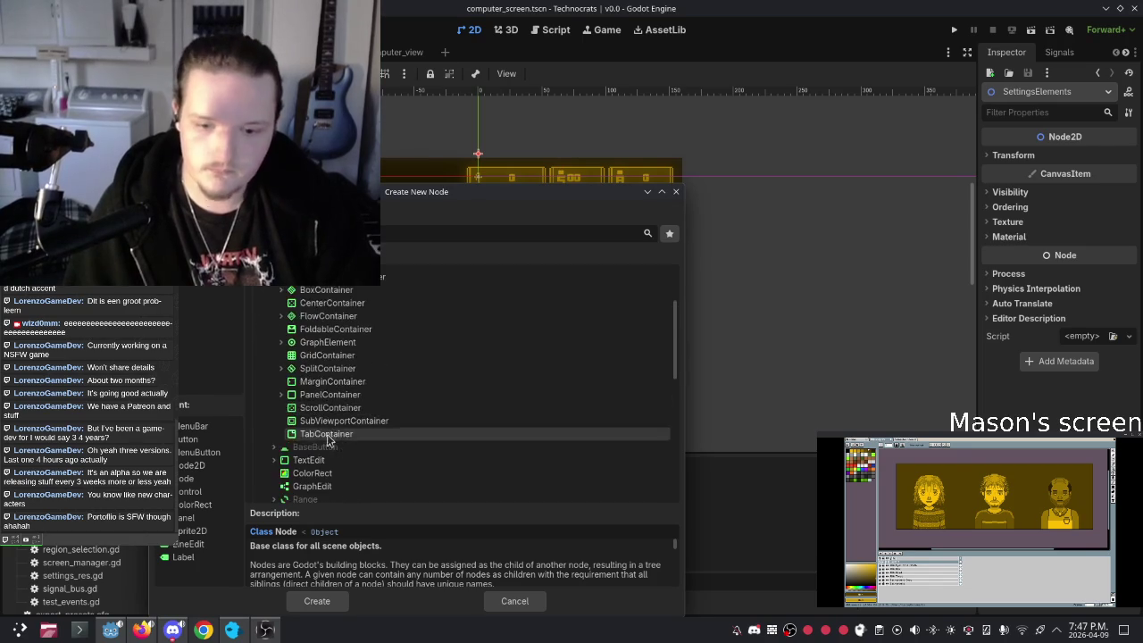
{"action": "scroll", "coordinate": [326, 436], "scroll_direction": "down", "scroll_amount": 3}
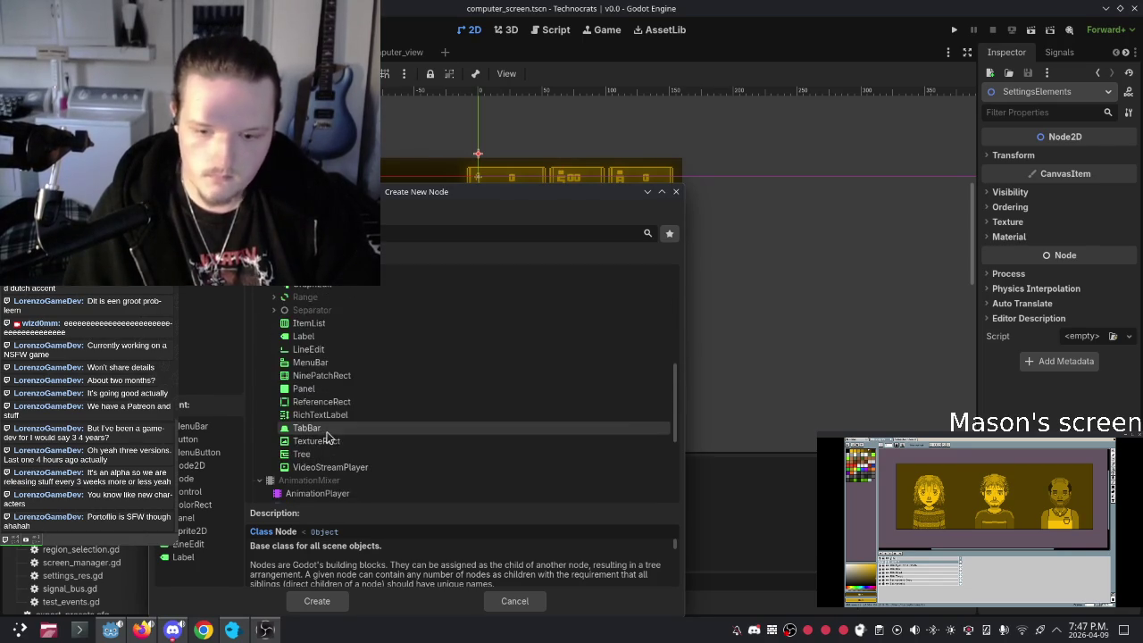
{"action": "scroll", "coordinate": [341, 432], "scroll_direction": "up", "scroll_amount": 6}
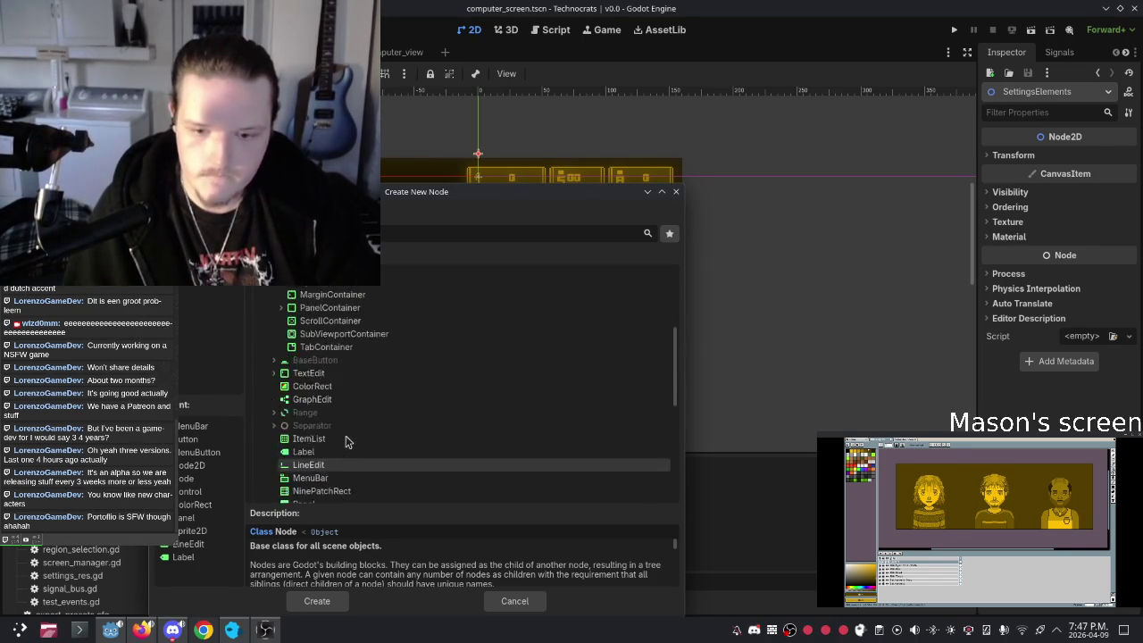
{"action": "scroll", "coordinate": [345, 433], "scroll_direction": "up", "scroll_amount": 2}
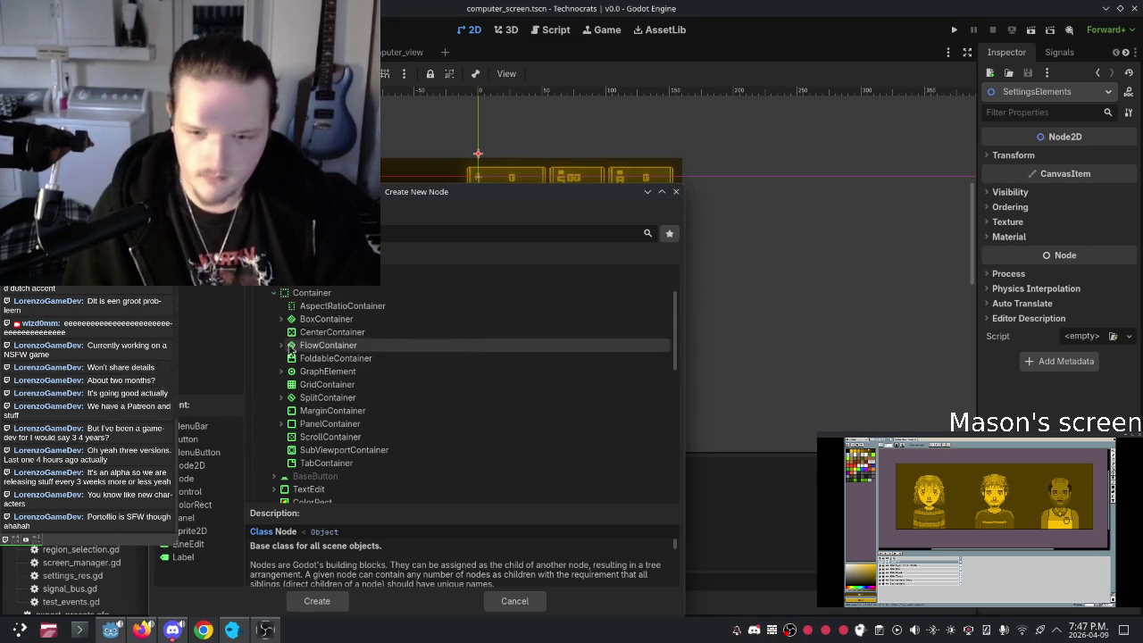
{"action": "scroll", "coordinate": [280, 449], "scroll_direction": "down", "scroll_amount": 1}
{"action": "left_click", "coordinate": [281, 460]}
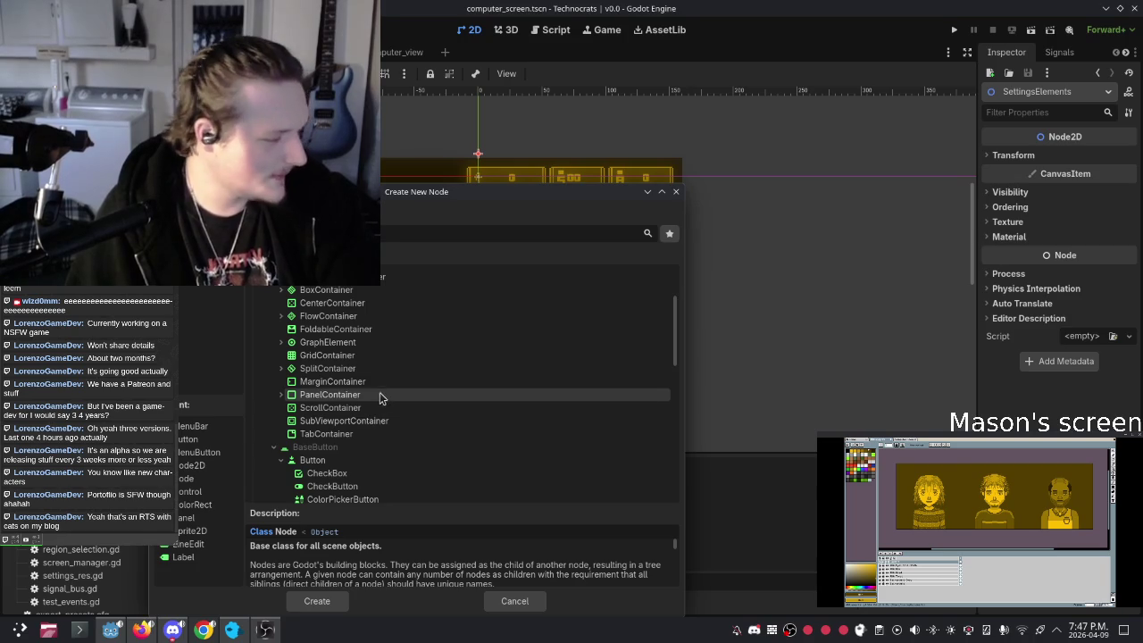
{"action": "scroll", "coordinate": [395, 378], "scroll_direction": "down", "scroll_amount": 3}
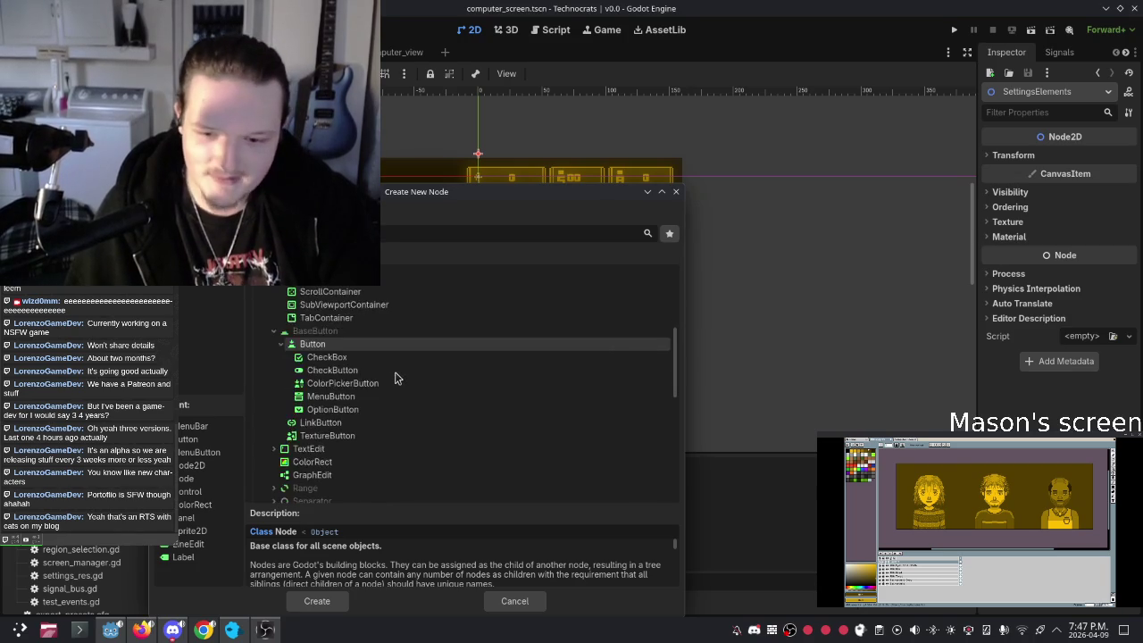
{"action": "scroll", "coordinate": [379, 371], "scroll_direction": "down", "scroll_amount": 2}
{"action": "scroll", "coordinate": [370, 368], "scroll_direction": "up", "scroll_amount": 5}
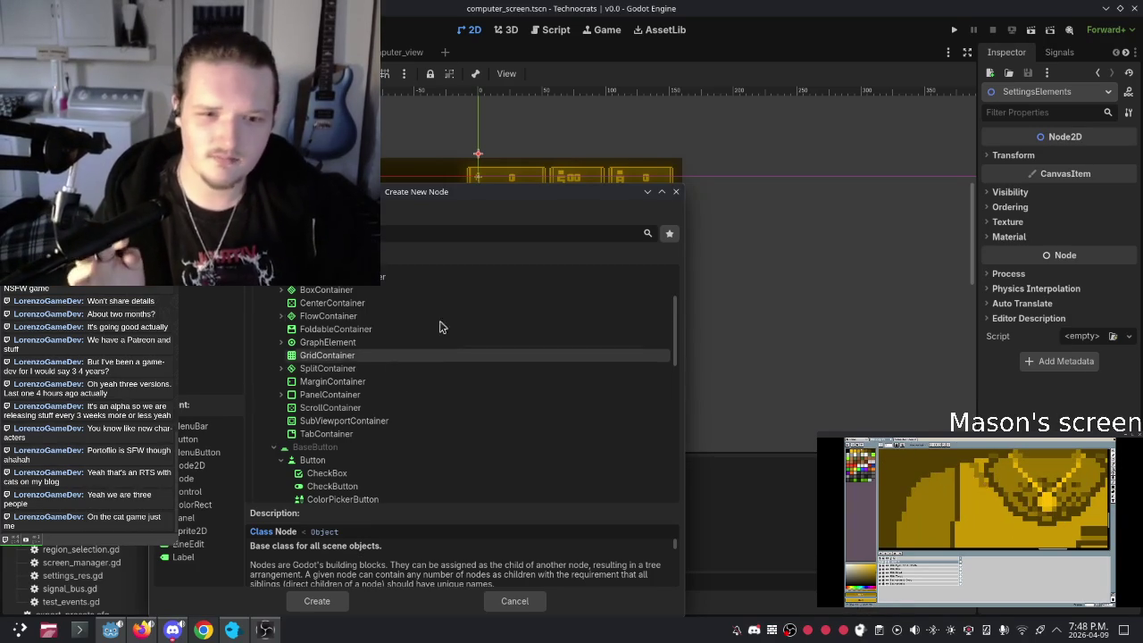
Step: Compare the CheckButton and CheckBox descriptions, then create a CheckButton node
{"action": "mouse_move", "coordinate": [488, 197]}
{"action": "left_mouse_down"}
{"action": "mouse_move", "coordinate": [616, 209]}
{"action": "mouse_move", "coordinate": [657, 175]}
{"action": "mouse_move", "coordinate": [647, 139]}
{"action": "left_mouse_up"}
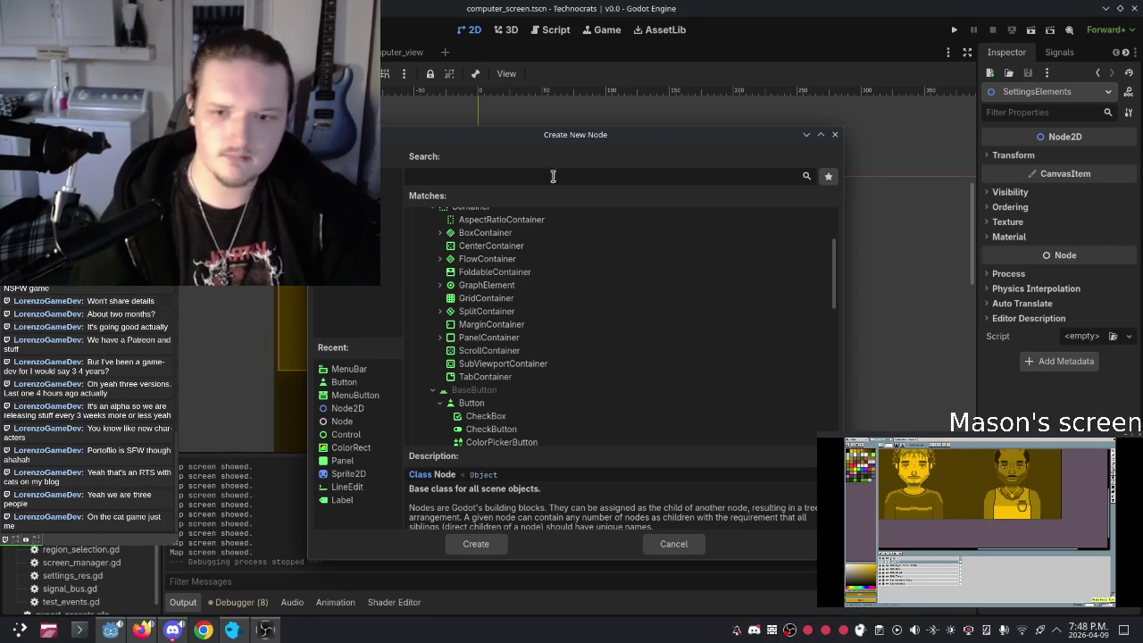
{"action": "left_click_drag", "start_coordinate": [532, 138], "coordinate": [634, 80]}
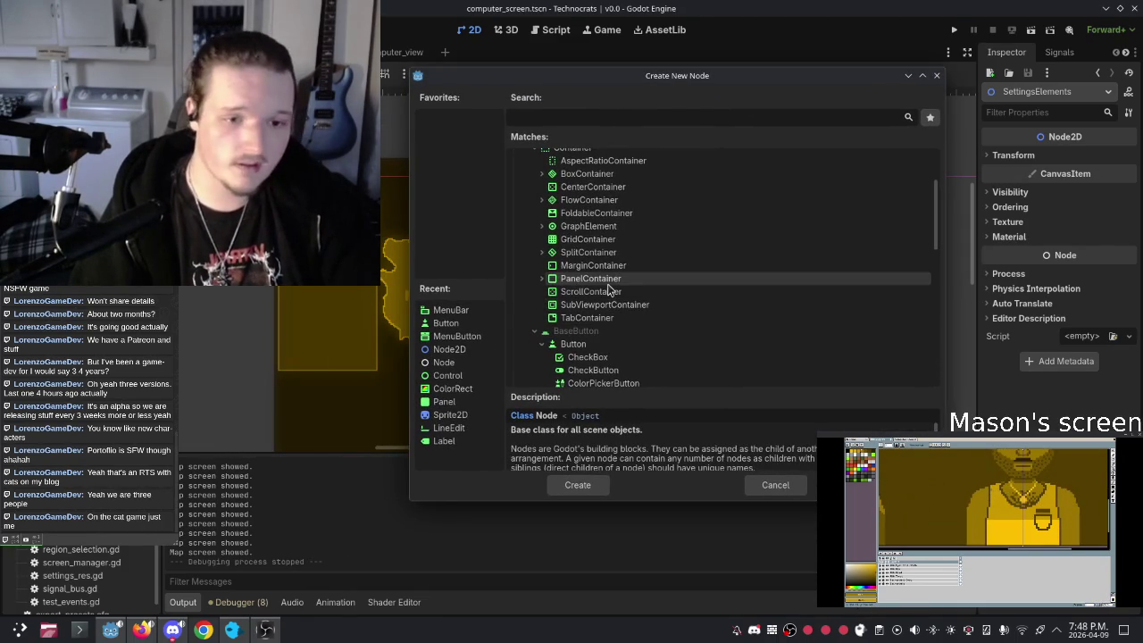
{"action": "scroll", "coordinate": [607, 234], "scroll_direction": "down", "scroll_amount": 2}
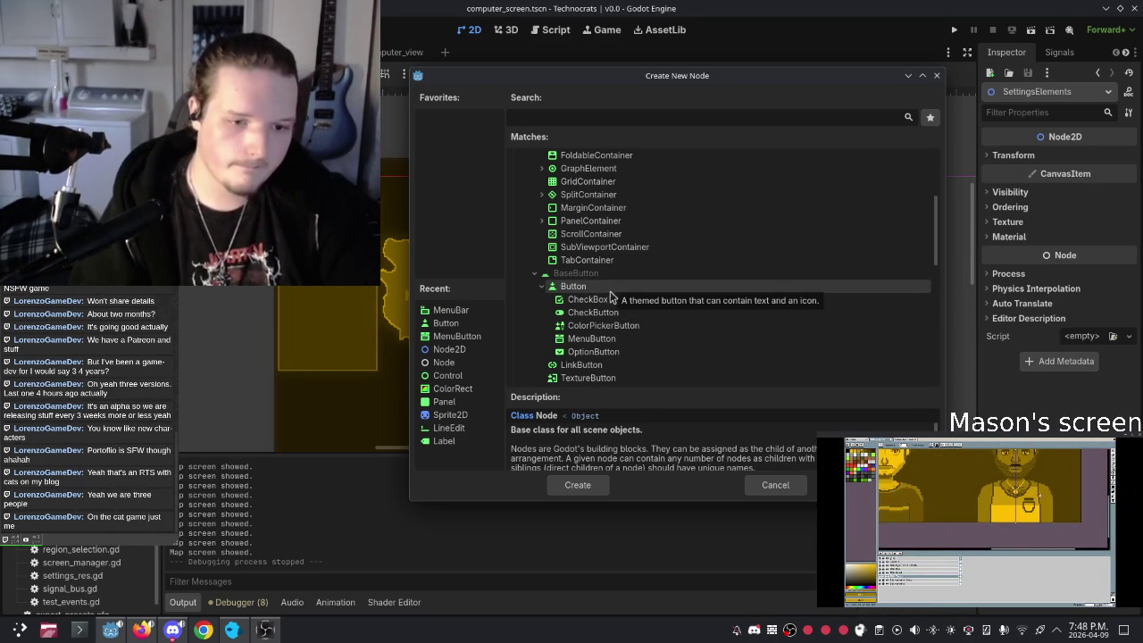
{"action": "left_click", "coordinate": [591, 304]}
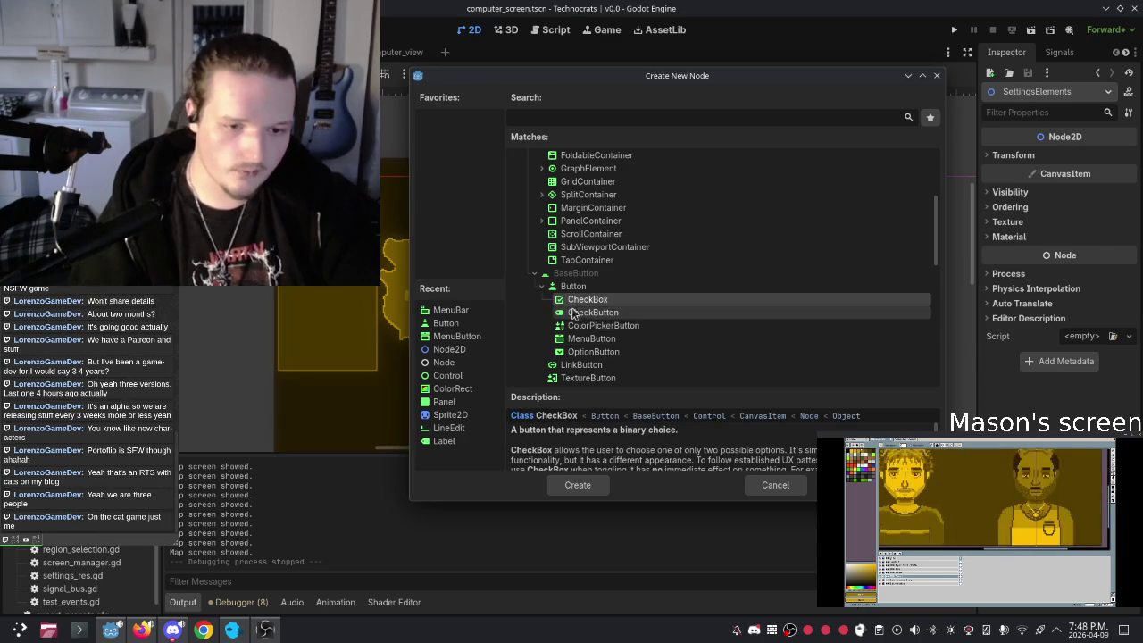
{"action": "left_click", "coordinate": [625, 313]}
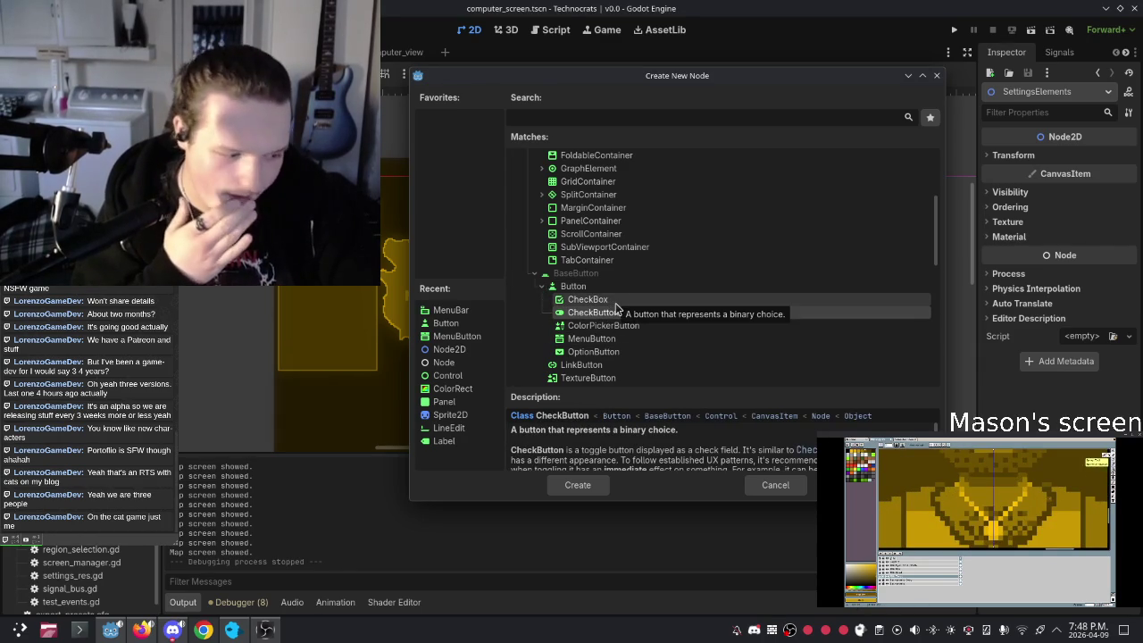
{"action": "left_click", "coordinate": [611, 303]}
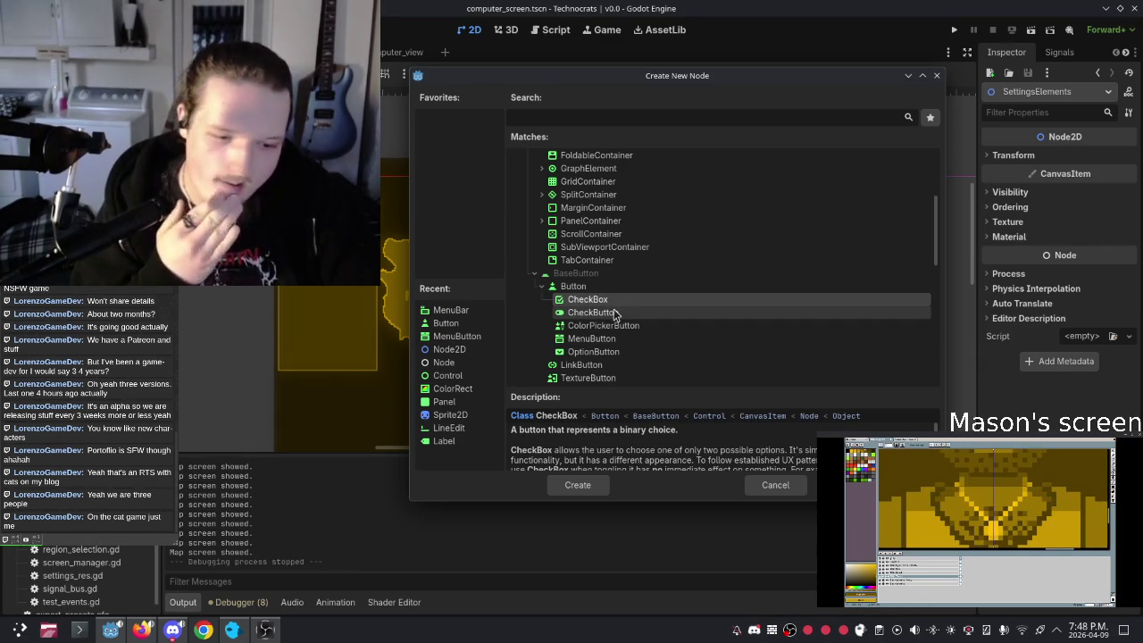
{"action": "left_click", "coordinate": [613, 312]}
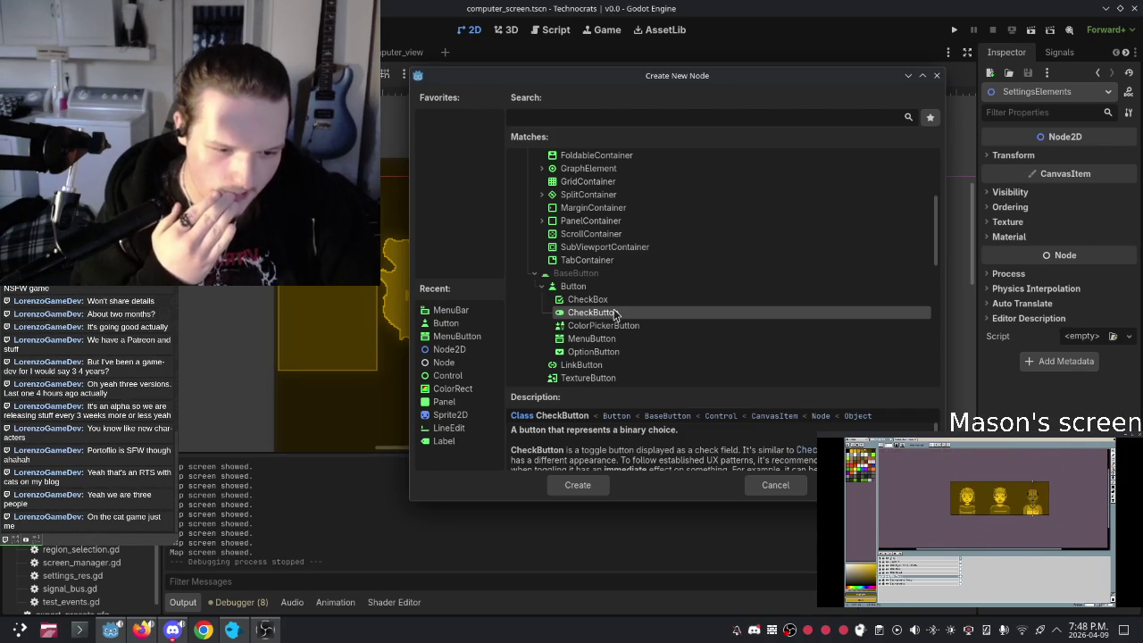
{"action": "double_click", "coordinate": [613, 313]}
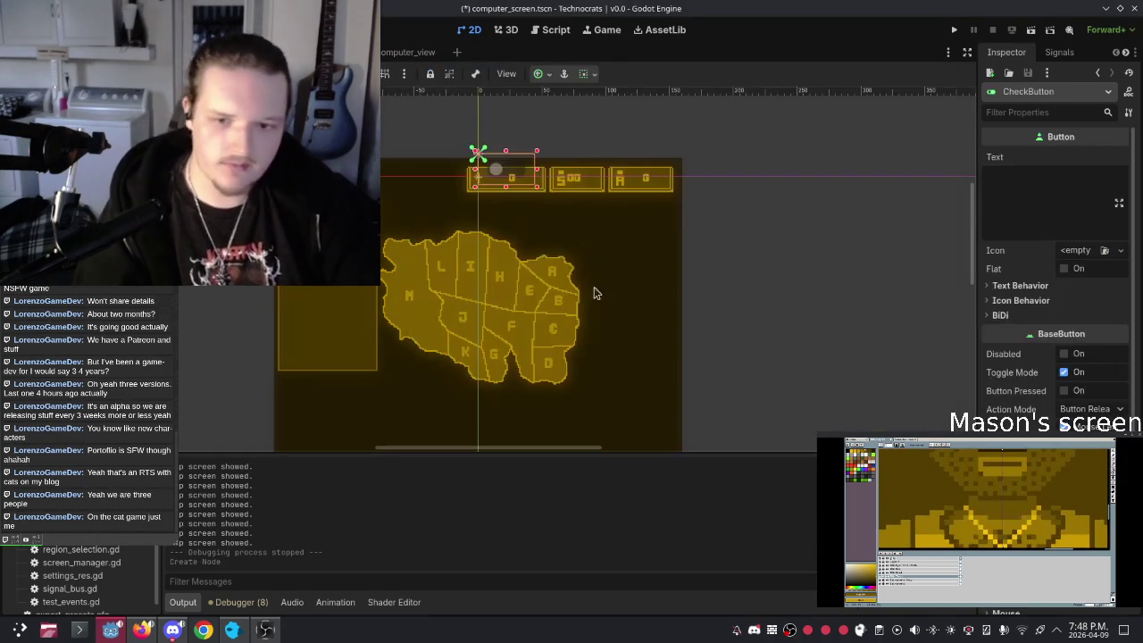
Step: Drag the new CheckButton into the settings panel, undoing an accidental BG_Outline move
{"action": "mouse_move", "coordinate": [473, 187]}
{"action": "left_mouse_down"}
{"action": "mouse_move", "coordinate": [321, 250]}
{"action": "mouse_move", "coordinate": [332, 270]}
{"action": "left_mouse_up"}
{"action": "left_click", "coordinate": [315, 325]}
{"action": "key", "text": "ctrl+z"}
{"action": "left_click_drag", "start_coordinate": [359, 228], "coordinate": [341, 213]}
{"action": "scroll", "coordinate": [341, 214], "scroll_direction": "up", "scroll_amount": 3}
{"action": "scroll", "coordinate": [341, 214], "scroll_direction": "up", "scroll_amount": 5}
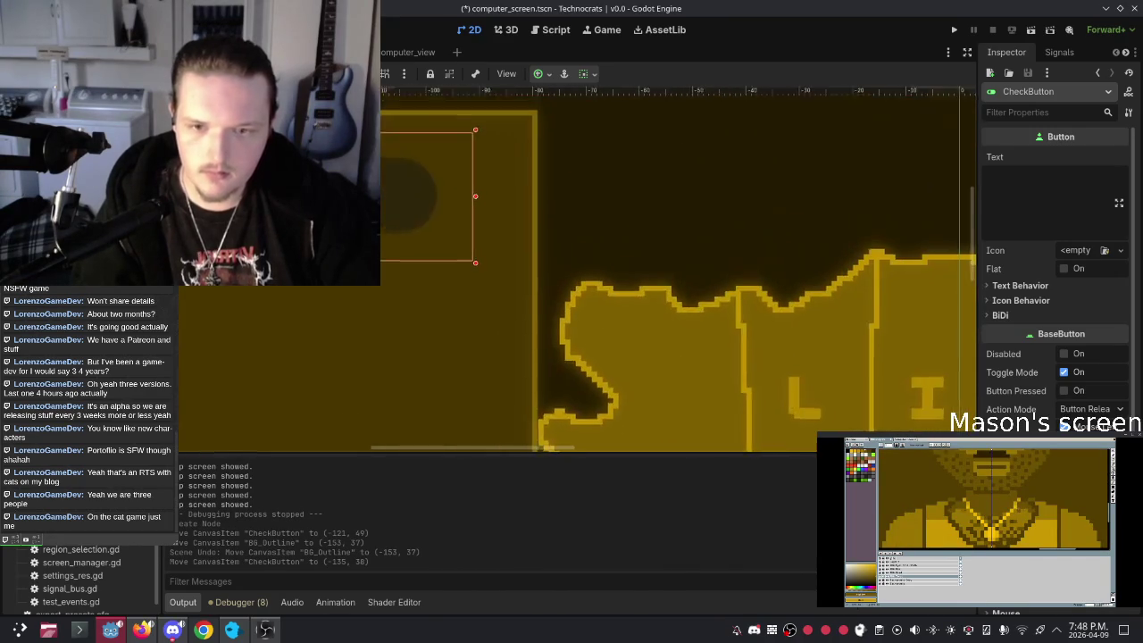
Step: Settle the CheckButton at (-97, 51) inside the panel outline, then select the MenuBG node
{"action": "left_click_drag", "start_coordinate": [428, 247], "coordinate": [594, 300]}
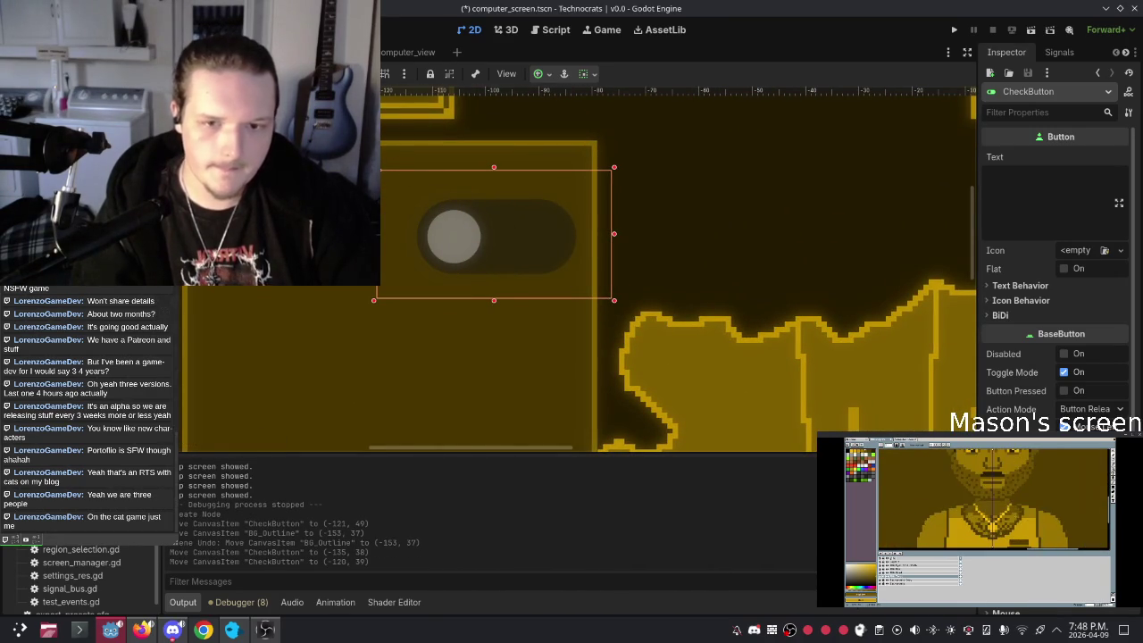
{"action": "left_click_drag", "start_coordinate": [505, 243], "coordinate": [503, 225]}
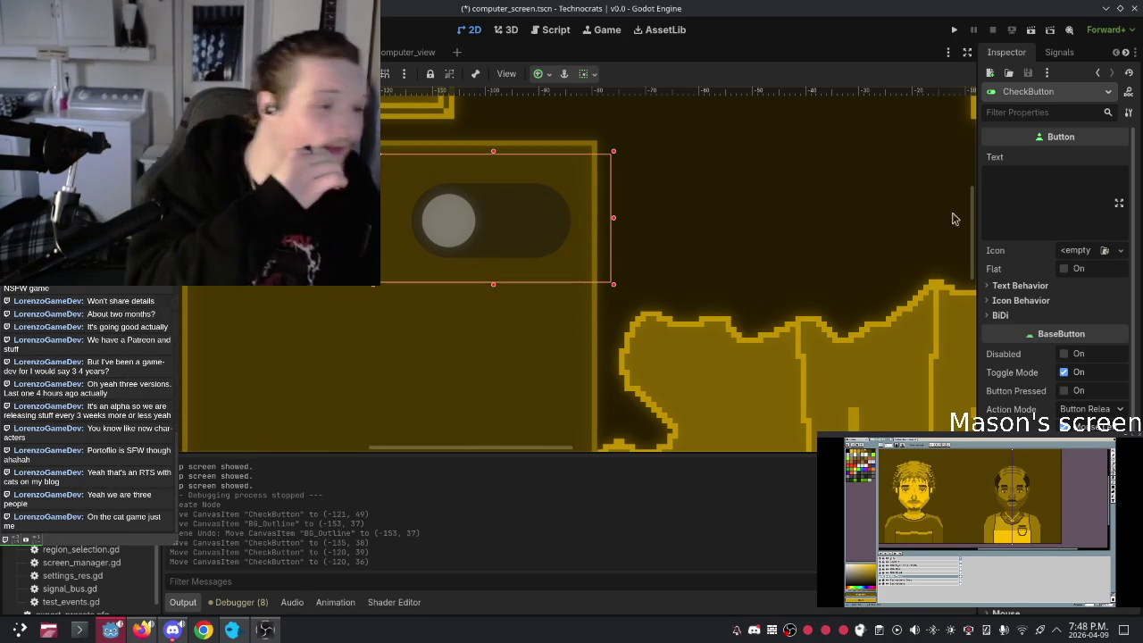
{"action": "mouse_move", "coordinate": [393, 161]}
{"action": "left_mouse_down"}
{"action": "mouse_move", "coordinate": [382, 157]}
{"action": "mouse_move", "coordinate": [533, 265]}
{"action": "mouse_move", "coordinate": [458, 232]}
{"action": "mouse_move", "coordinate": [496, 245]}
{"action": "left_mouse_up"}
{"action": "key", "text": "ctrl+z"}
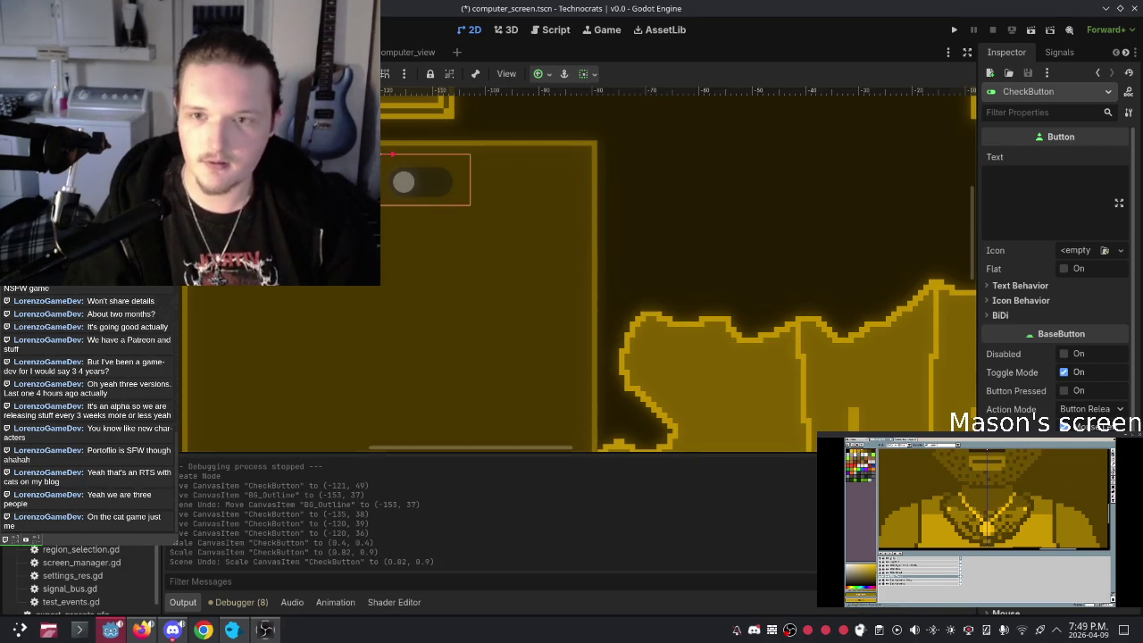
{"action": "mouse_move", "coordinate": [440, 183]}
{"action": "left_mouse_down"}
{"action": "mouse_move", "coordinate": [461, 219]}
{"action": "mouse_move", "coordinate": [546, 183]}
{"action": "mouse_move", "coordinate": [539, 188]}
{"action": "mouse_move", "coordinate": [541, 168]}
{"action": "mouse_move", "coordinate": [541, 254]}
{"action": "left_mouse_up"}
{"action": "scroll", "coordinate": [650, 200], "scroll_direction": "down", "scroll_amount": 3}
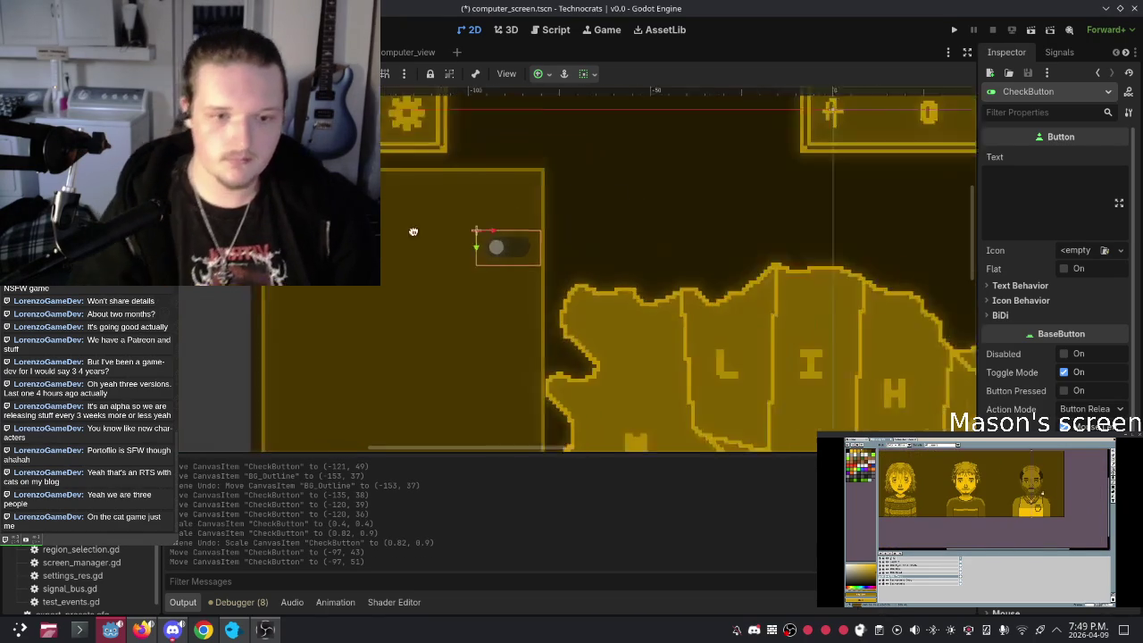
{"action": "scroll", "coordinate": [607, 156], "scroll_direction": "up", "scroll_amount": 2}
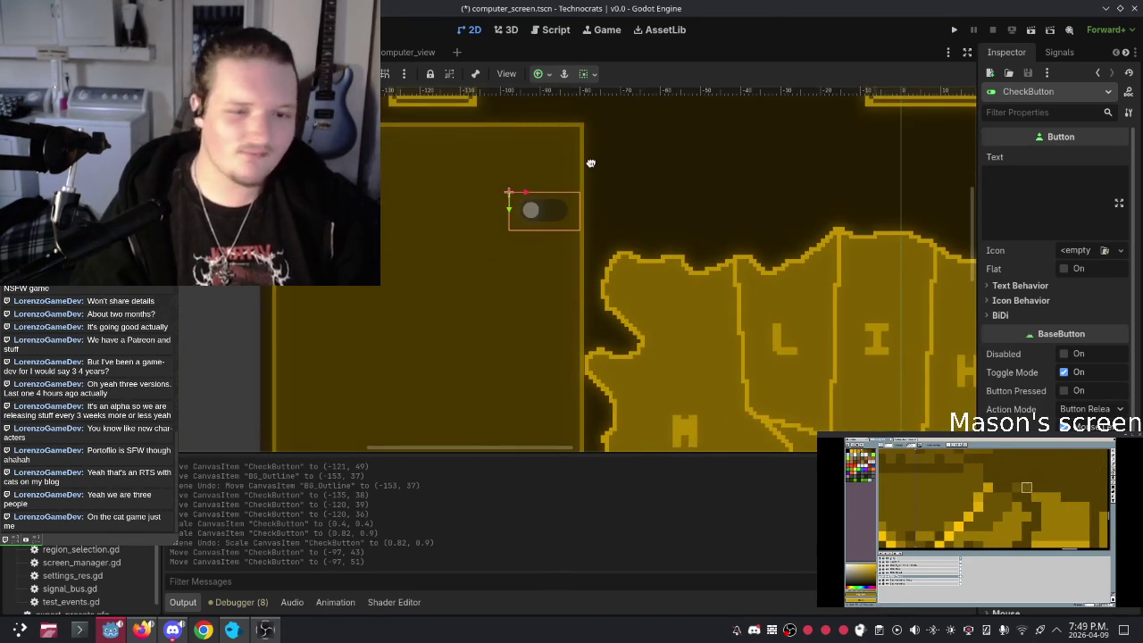
{"action": "left_click", "coordinate": [590, 163]}
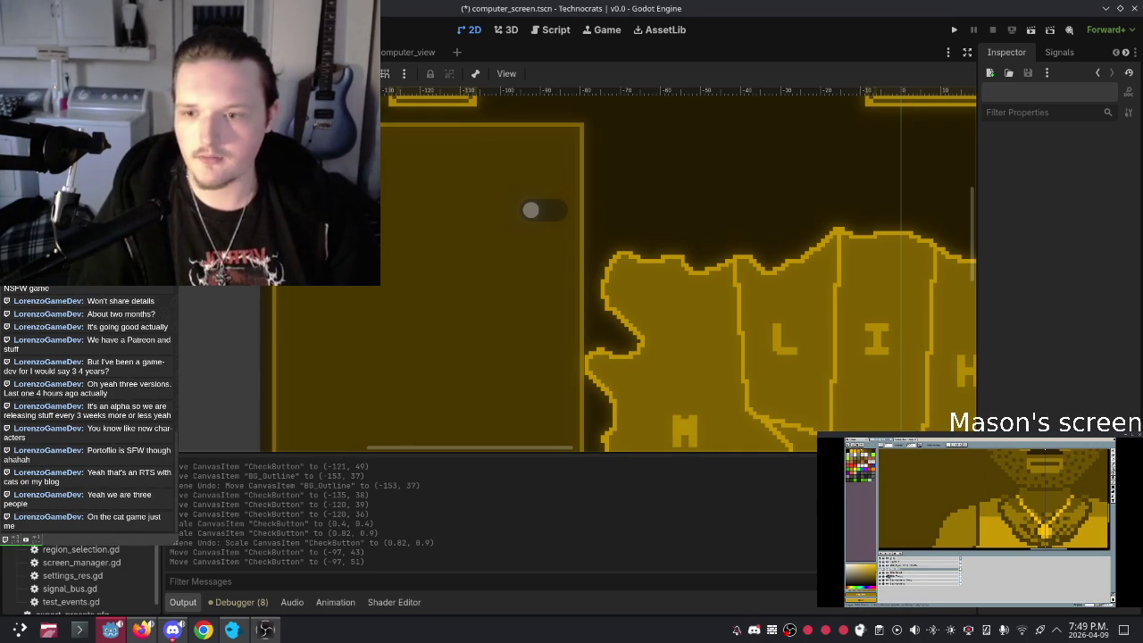
{"action": "right_click", "coordinate": [90, 280]}
{"action": "left_click", "coordinate": [89, 280]}
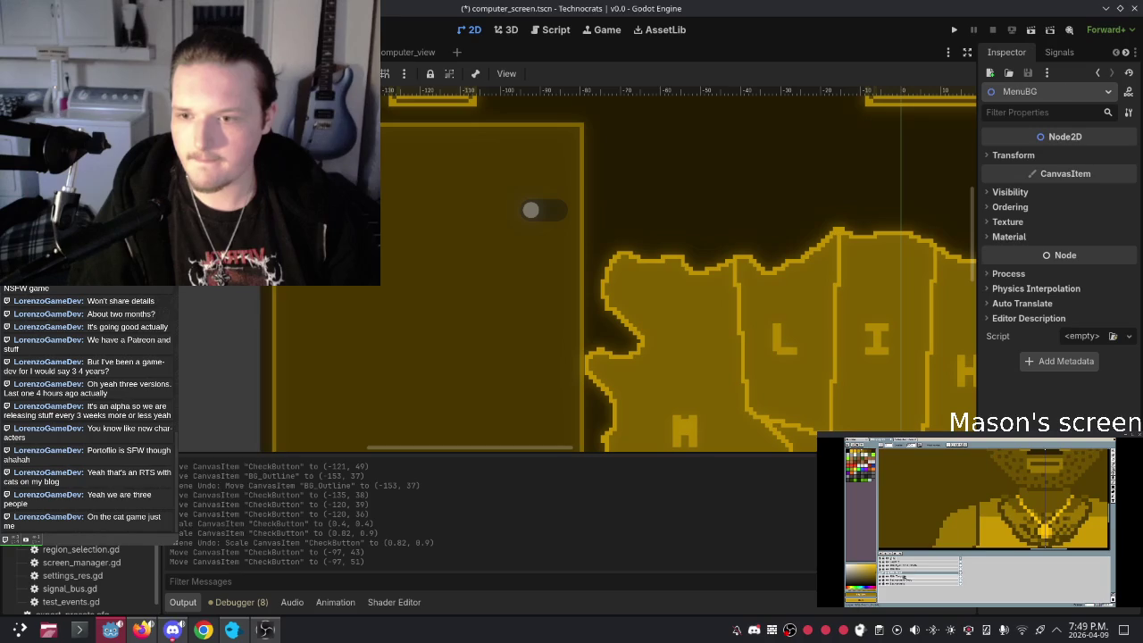
Step: Create a Label node and set its text to Settings
{"action": "key", "text": "ctrl+a"}
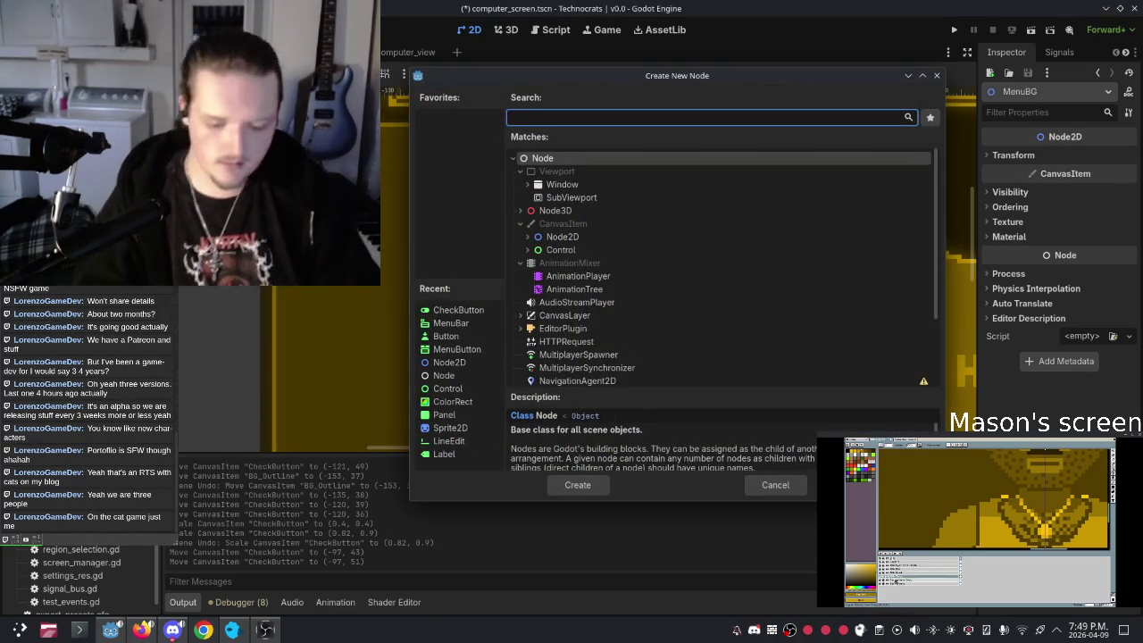
{"action": "type", "text": "label"}
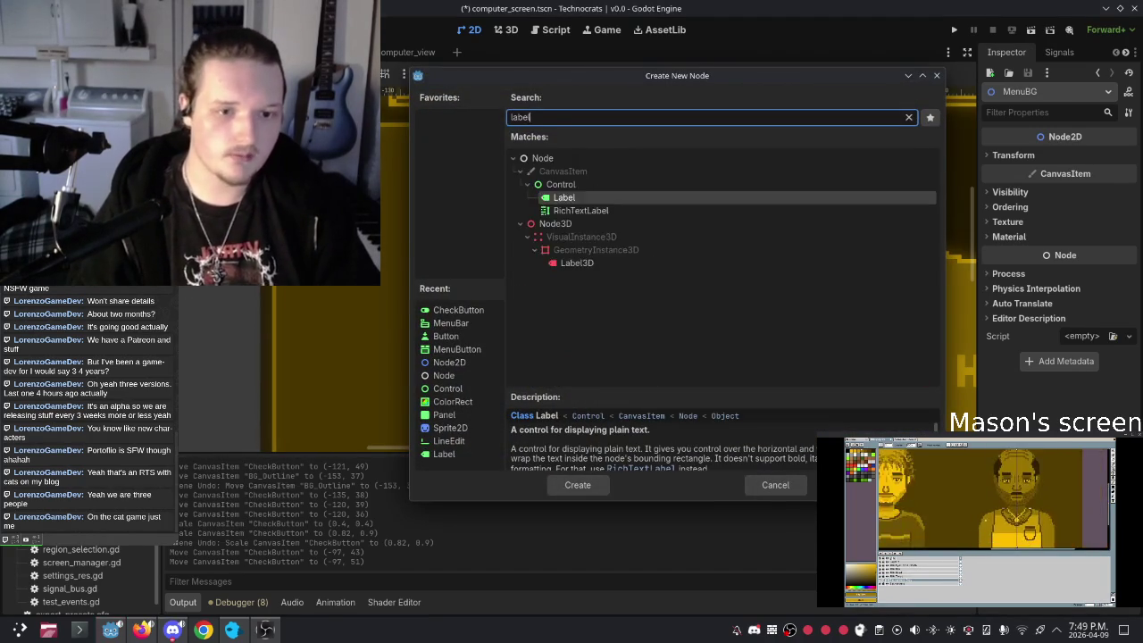
{"action": "key", "text": "Return"}
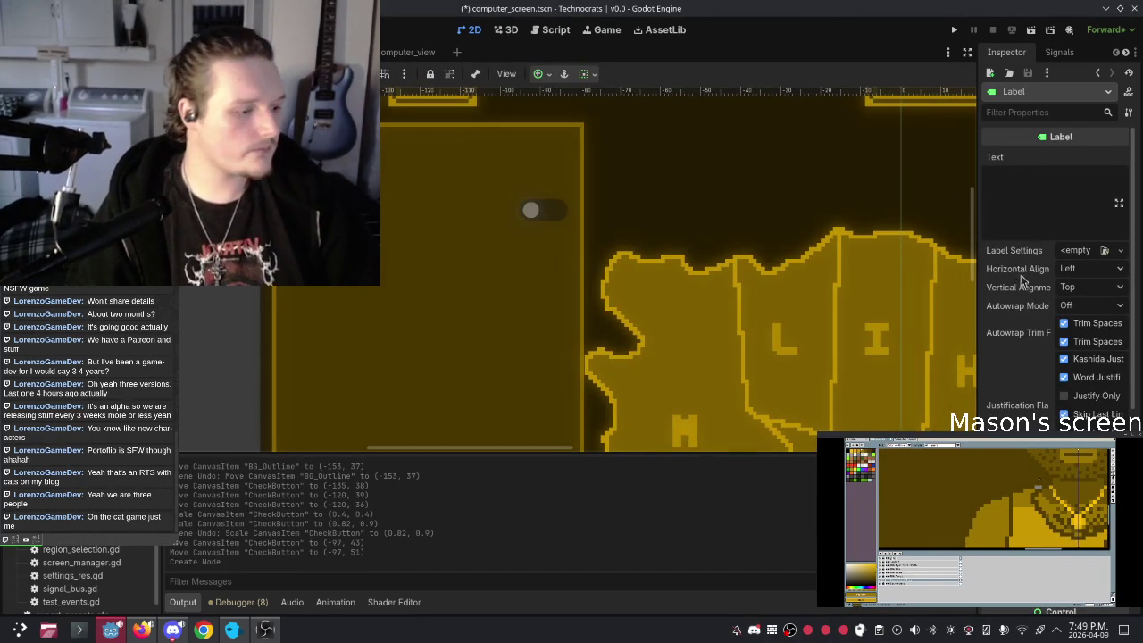
{"action": "left_click", "coordinate": [1025, 214]}
{"action": "type", "text": "Settings"}
{"action": "scroll", "coordinate": [560, 358], "scroll_direction": "down", "scroll_amount": 4}
Step: Drag the Settings label to the top of the settings panel at (-148, 35)
{"action": "left_click_drag", "start_coordinate": [794, 209], "coordinate": [485, 276]}
{"action": "scroll", "coordinate": [491, 277], "scroll_direction": "up", "scroll_amount": 4}
{"action": "left_click_drag", "start_coordinate": [502, 163], "coordinate": [500, 215]}
{"action": "scroll", "coordinate": [512, 339], "scroll_direction": "down", "scroll_amount": 8}
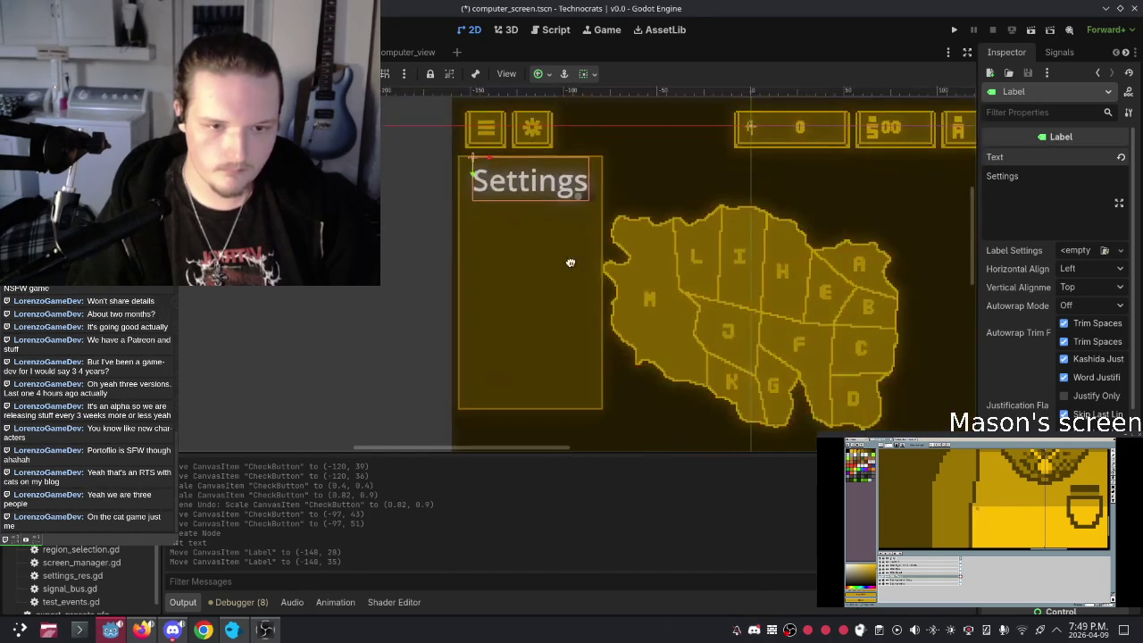
{"action": "scroll", "coordinate": [553, 279], "scroll_direction": "up", "scroll_amount": 12}
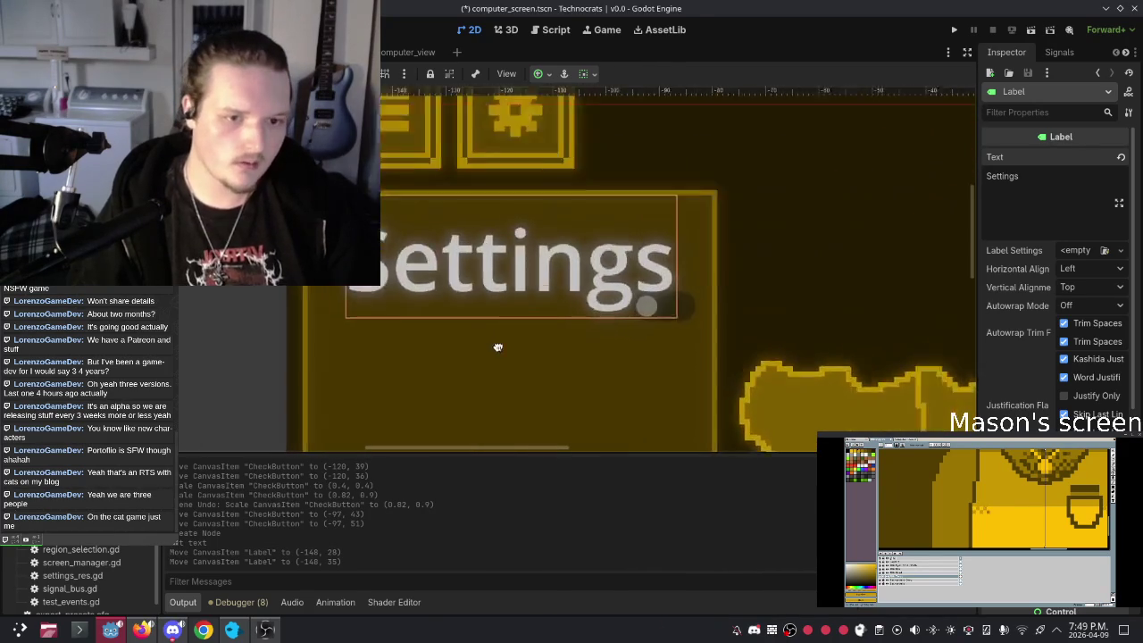
{"action": "scroll", "coordinate": [494, 303], "scroll_direction": "down", "scroll_amount": 1}
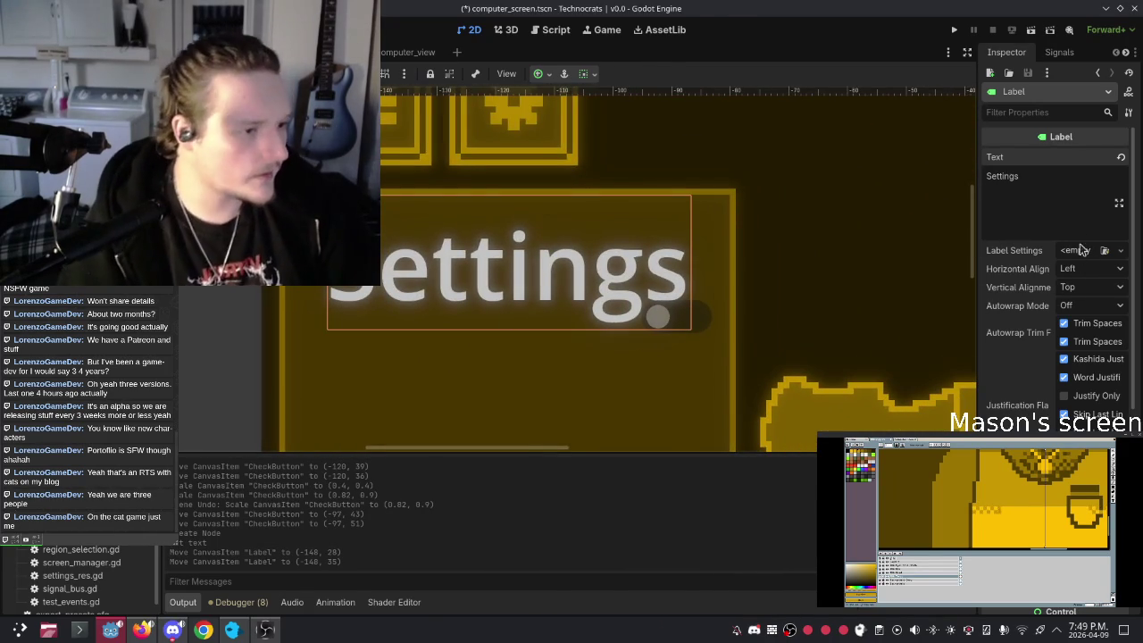
{"action": "left_click", "coordinate": [1079, 254]}
Step: Give the label a new LabelSettings resource using the Technocrats.otf font
{"action": "left_click", "coordinate": [1080, 285]}
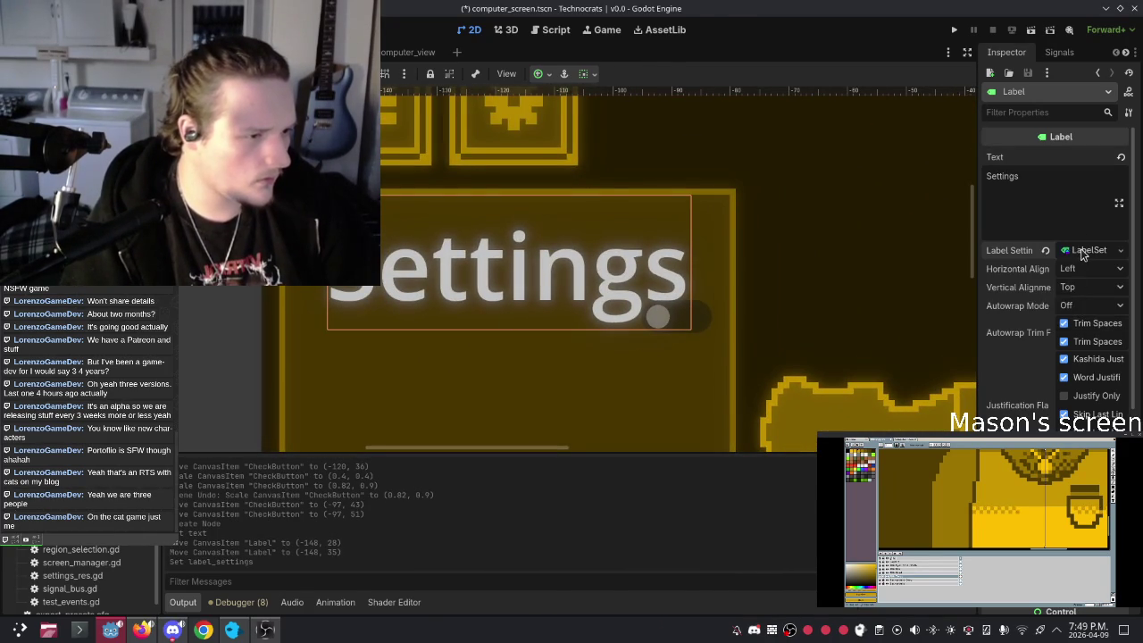
{"action": "left_click", "coordinate": [1080, 249]}
{"action": "left_click", "coordinate": [1003, 306]}
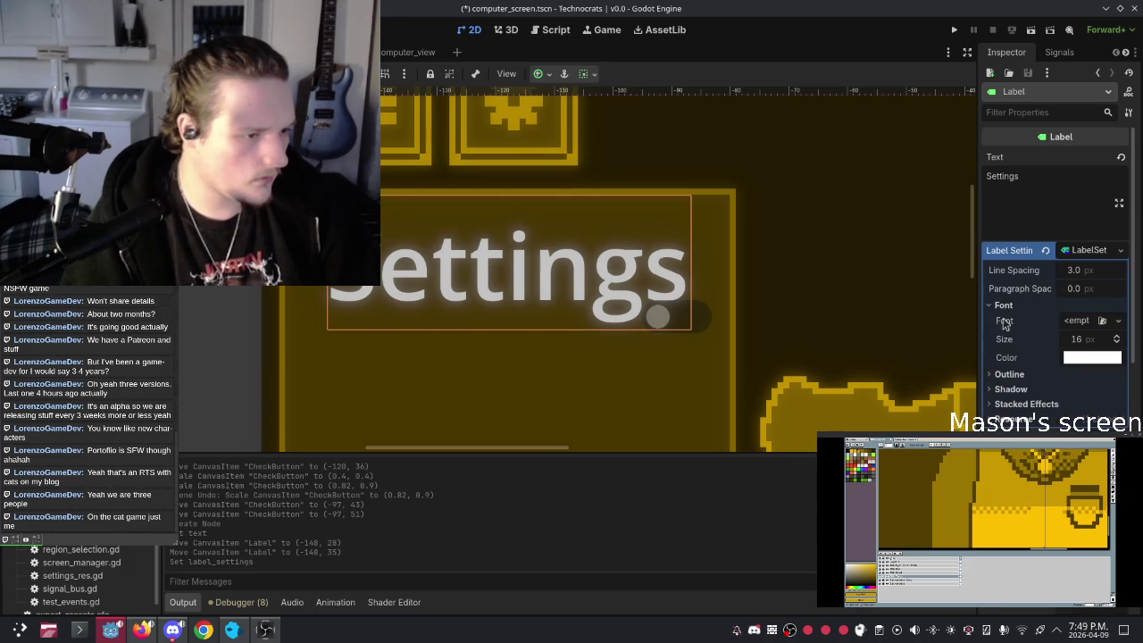
{"action": "left_click", "coordinate": [1078, 321]}
{"action": "left_click", "coordinate": [1038, 327]}
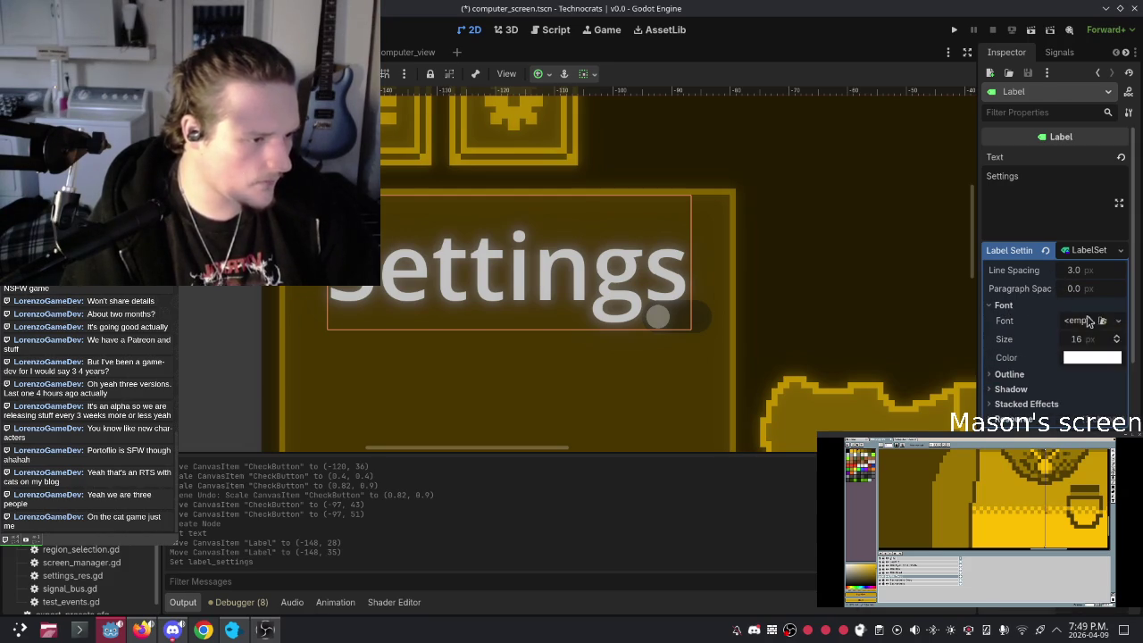
{"action": "left_click", "coordinate": [1104, 322]}
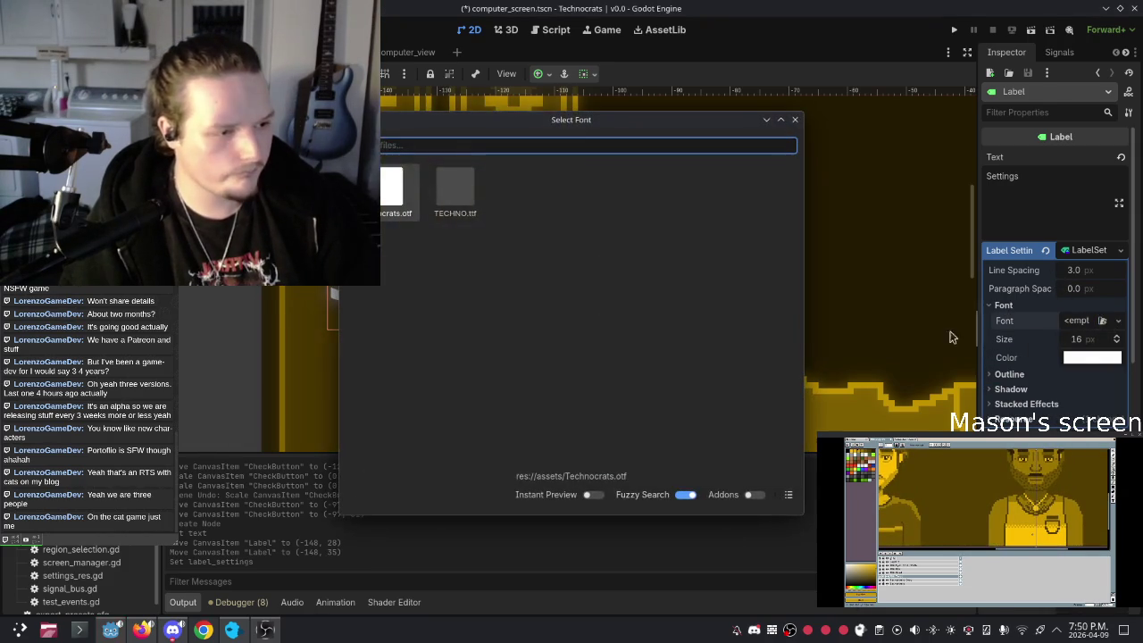
{"action": "key", "text": "Return"}
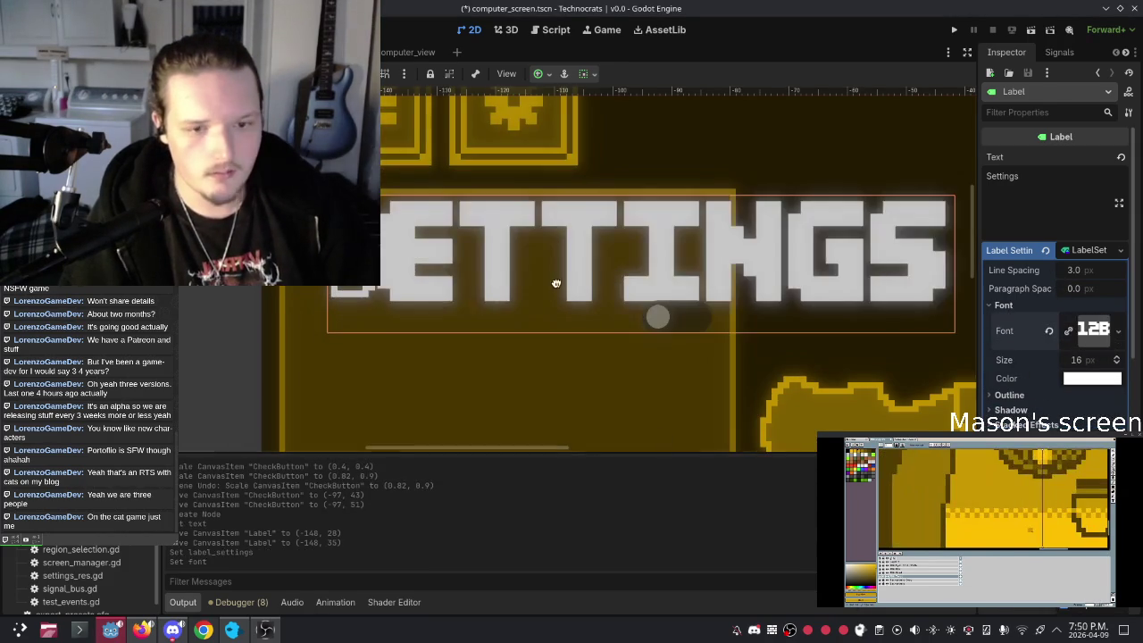
Step: Change the label text to lowercase 'settings' and set the font size to 6
{"action": "left_click", "coordinate": [993, 176]}
{"action": "key", "text": "BackSpace"}
{"action": "type", "text": "s"}
{"action": "scroll", "coordinate": [734, 166], "scroll_direction": "down", "scroll_amount": 2}
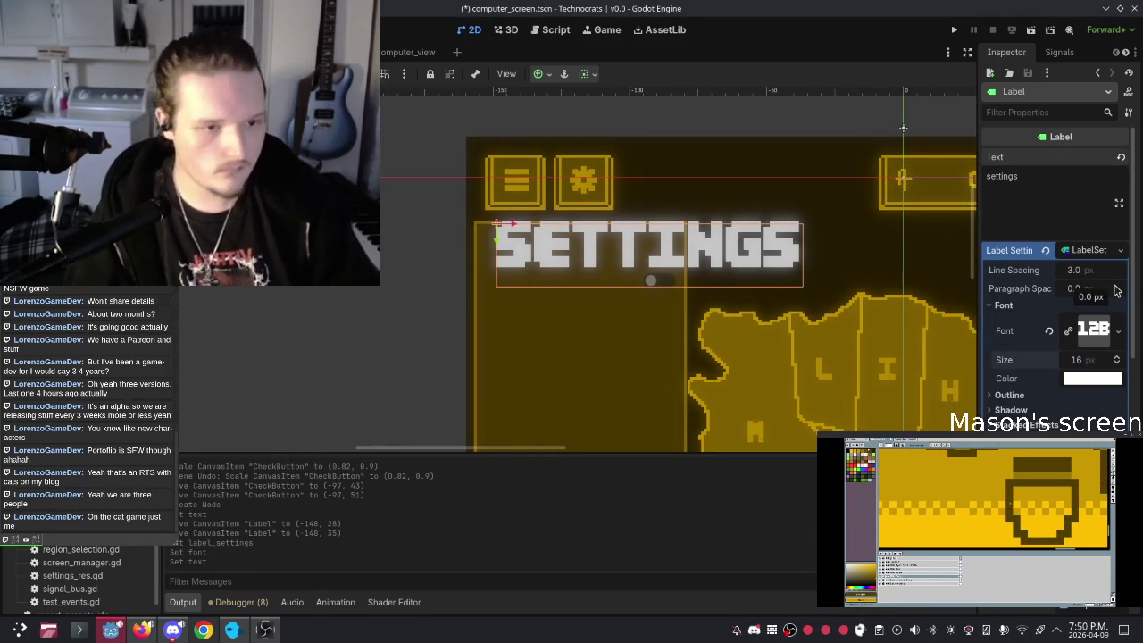
{"action": "left_click", "coordinate": [1076, 359]}
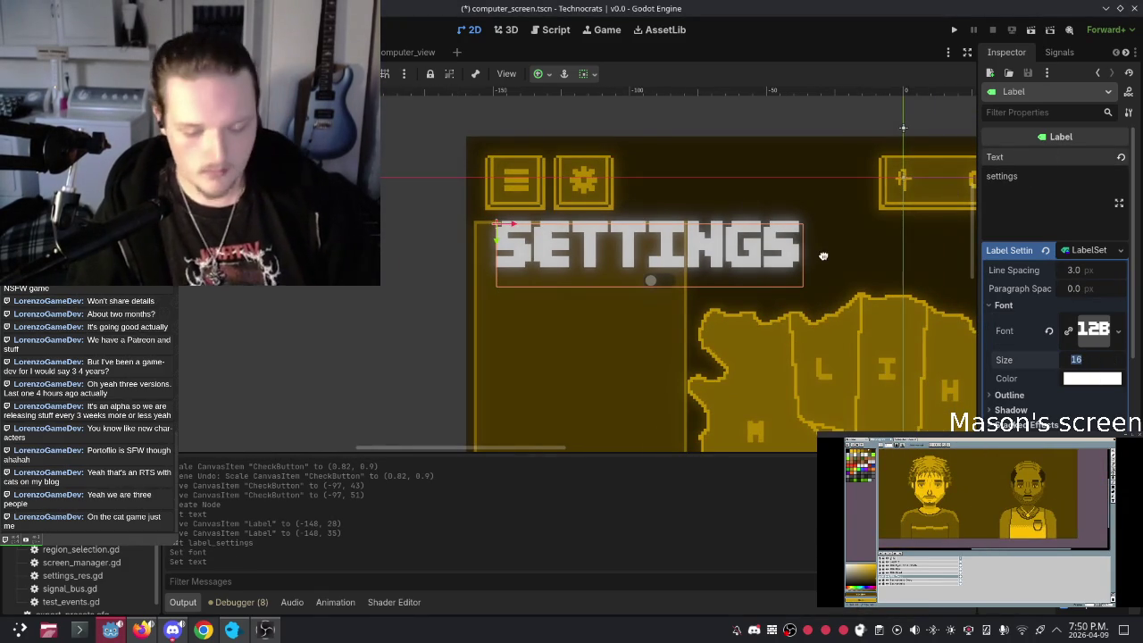
{"action": "type", "text": "8"}
{"action": "key", "text": "Return"}
{"action": "left_click_drag", "start_coordinate": [596, 245], "coordinate": [598, 253]}
{"action": "scroll", "coordinate": [547, 240], "scroll_direction": "down", "scroll_amount": 4}
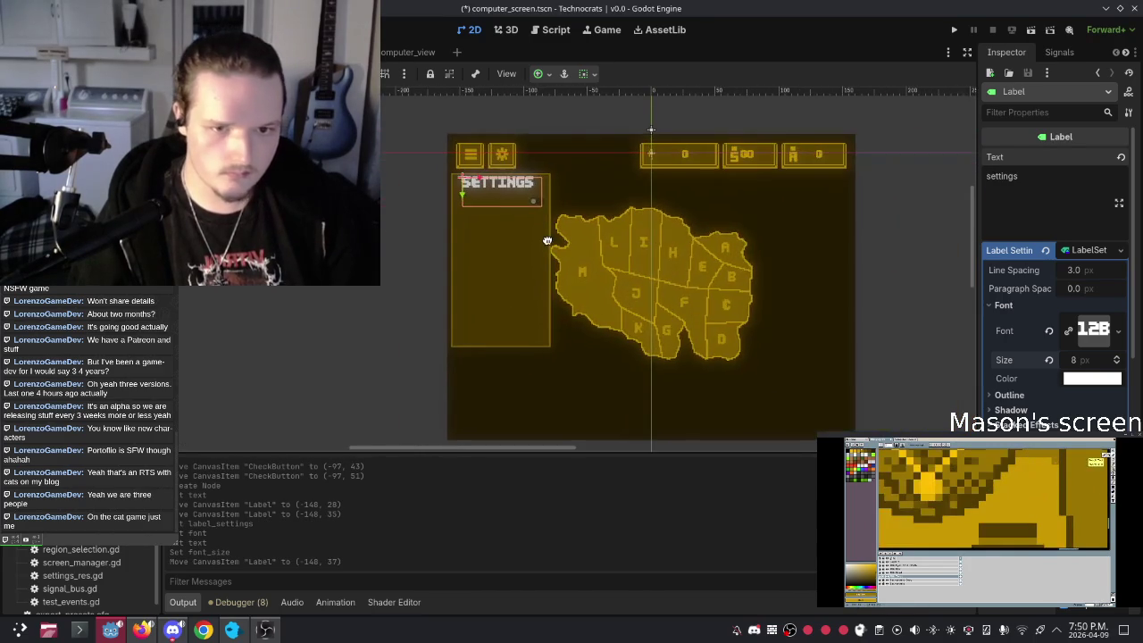
{"action": "scroll", "coordinate": [464, 209], "scroll_direction": "up", "scroll_amount": 5}
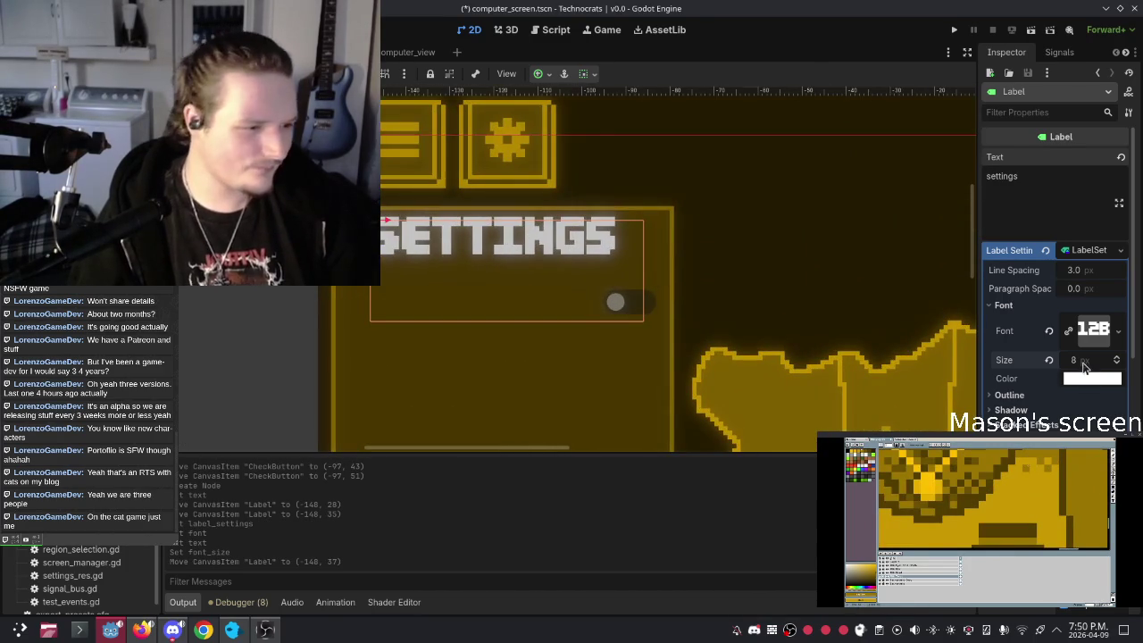
{"action": "type", "text": "6"}
{"action": "key", "text": "Return"}
Step: Stretch the label box across the panel width, sized 76×22 at (-149, 36)
{"action": "left_click_drag", "start_coordinate": [962, 305], "coordinate": [991, 304]}
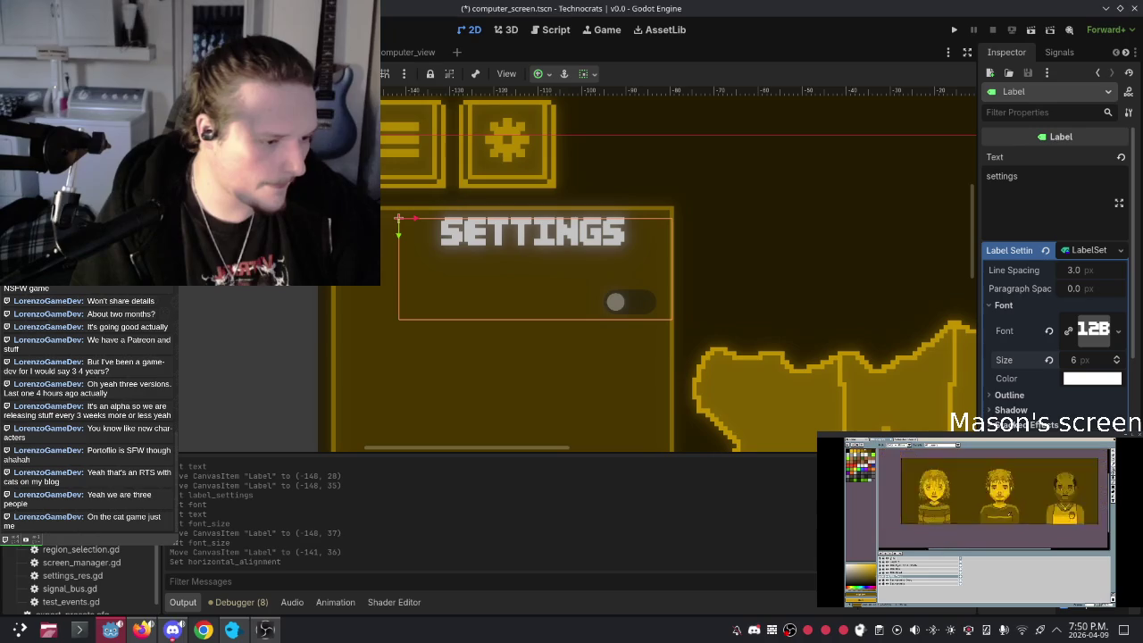
{"action": "left_click_drag", "start_coordinate": [569, 264], "coordinate": [537, 263]}
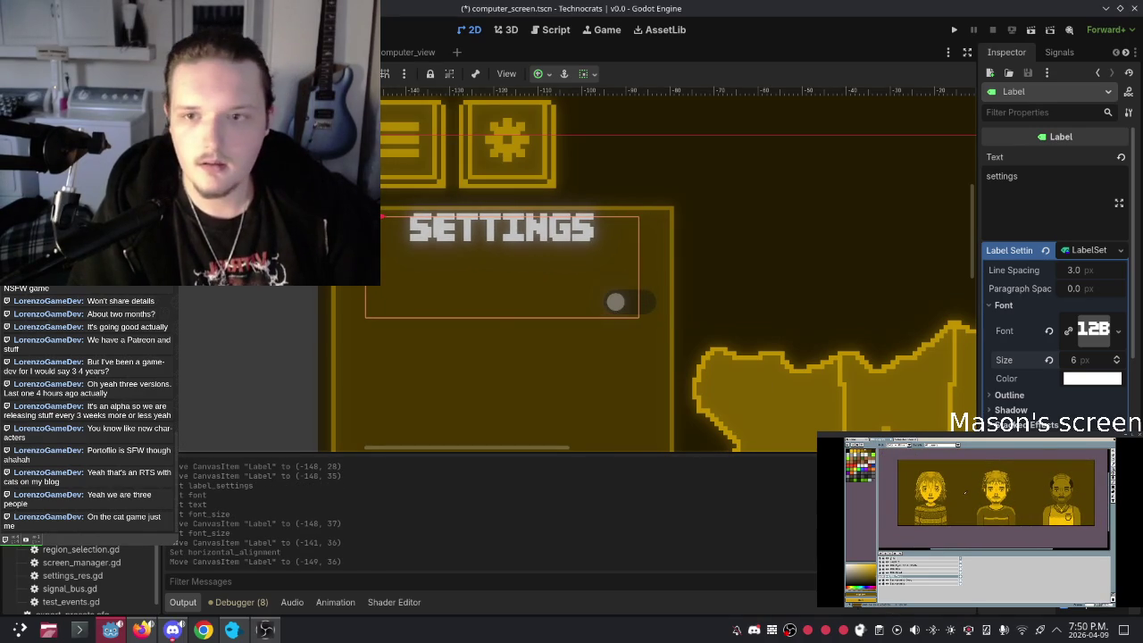
{"action": "left_click_drag", "start_coordinate": [362, 266], "coordinate": [331, 266]}
{"action": "left_click_drag", "start_coordinate": [641, 274], "coordinate": [671, 267]}
{"action": "left_click_drag", "start_coordinate": [501, 214], "coordinate": [499, 221]}
{"action": "left_click", "coordinate": [625, 154]}
Step: Click through the SETTINGS label, the panel behind it and the background sprite
{"action": "scroll", "coordinate": [627, 214], "scroll_direction": "down", "scroll_amount": 5}
{"action": "scroll", "coordinate": [416, 230], "scroll_direction": "up", "scroll_amount": 4}
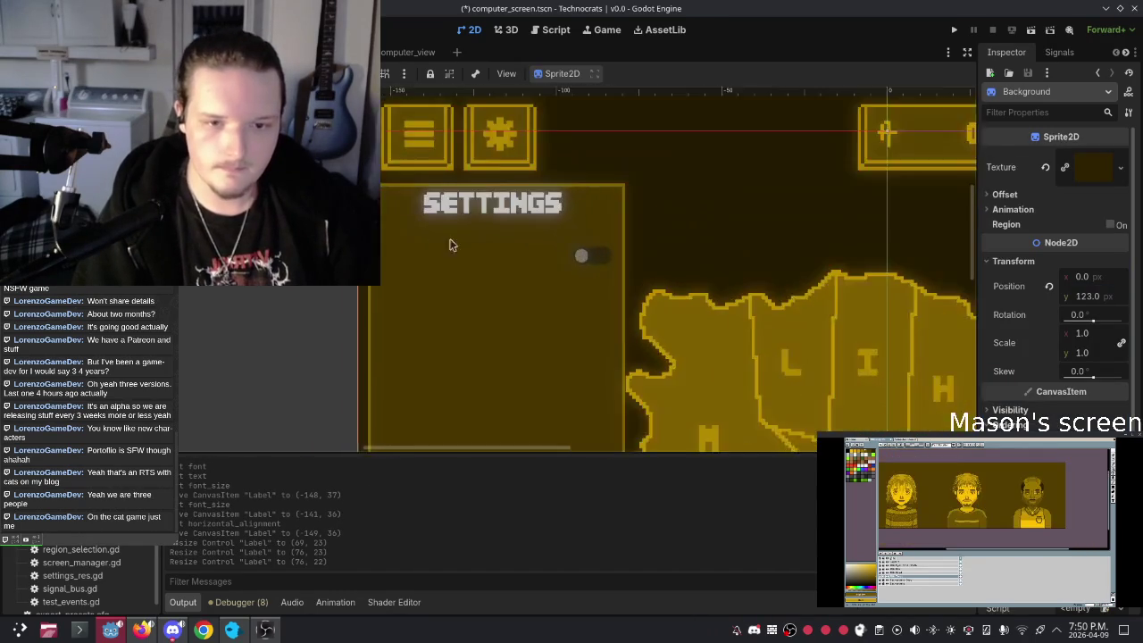
{"action": "scroll", "coordinate": [439, 241], "scroll_direction": "down", "scroll_amount": 2}
{"action": "left_click", "coordinate": [476, 258]}
{"action": "scroll", "coordinate": [477, 259], "scroll_direction": "up", "scroll_amount": 4}
{"action": "scroll", "coordinate": [477, 259], "scroll_direction": "up", "scroll_amount": 4}
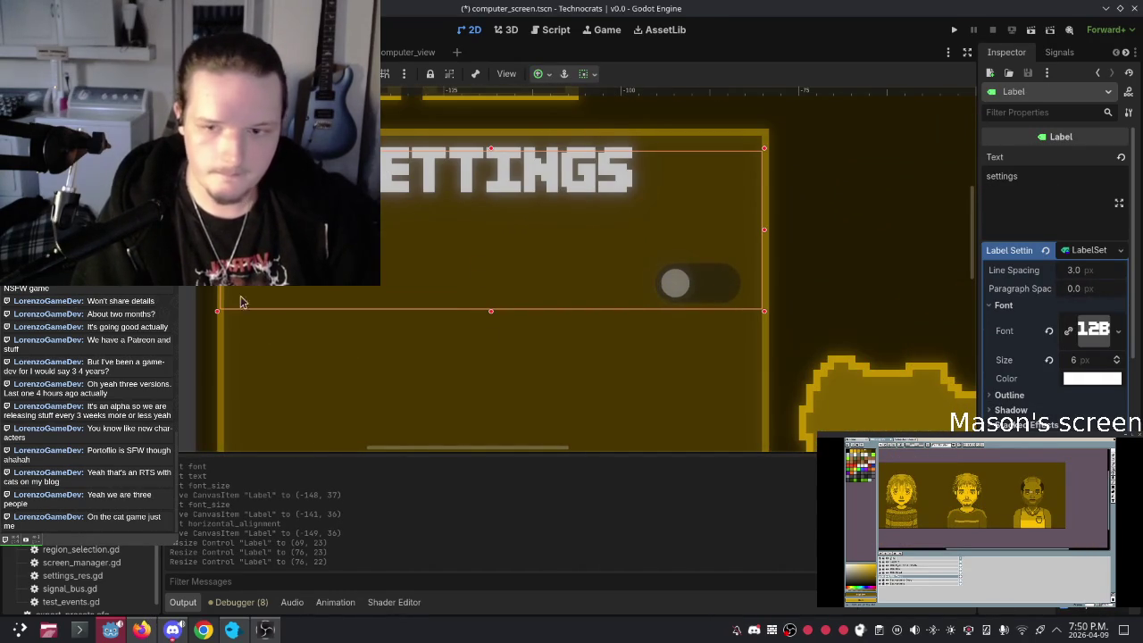
{"action": "left_click", "coordinate": [345, 373]}
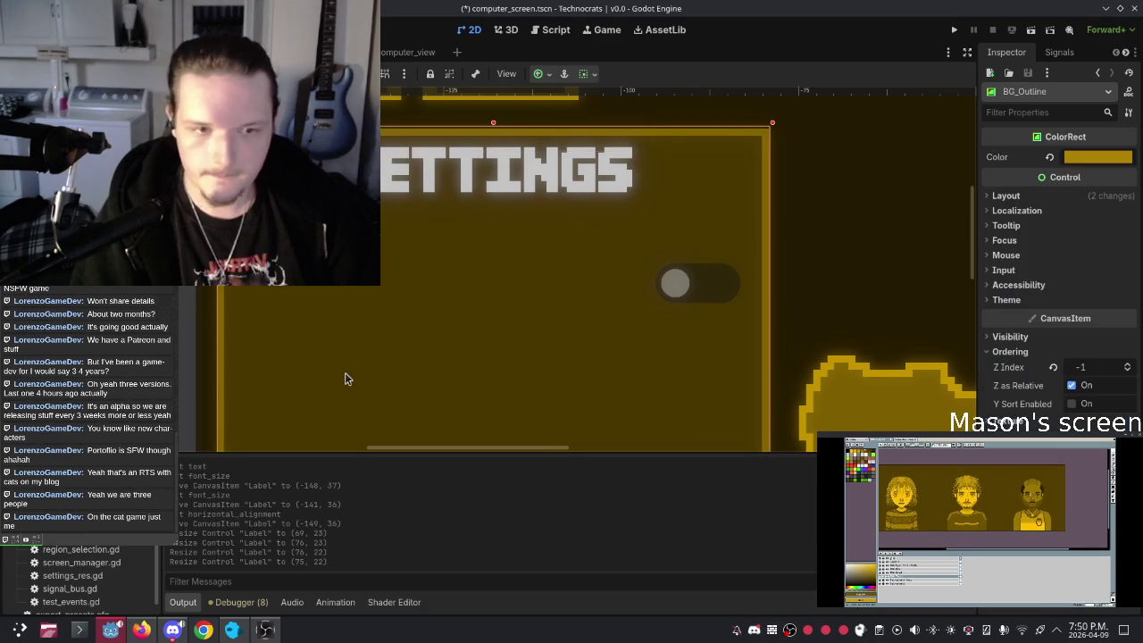
{"action": "left_click", "coordinate": [554, 267]}
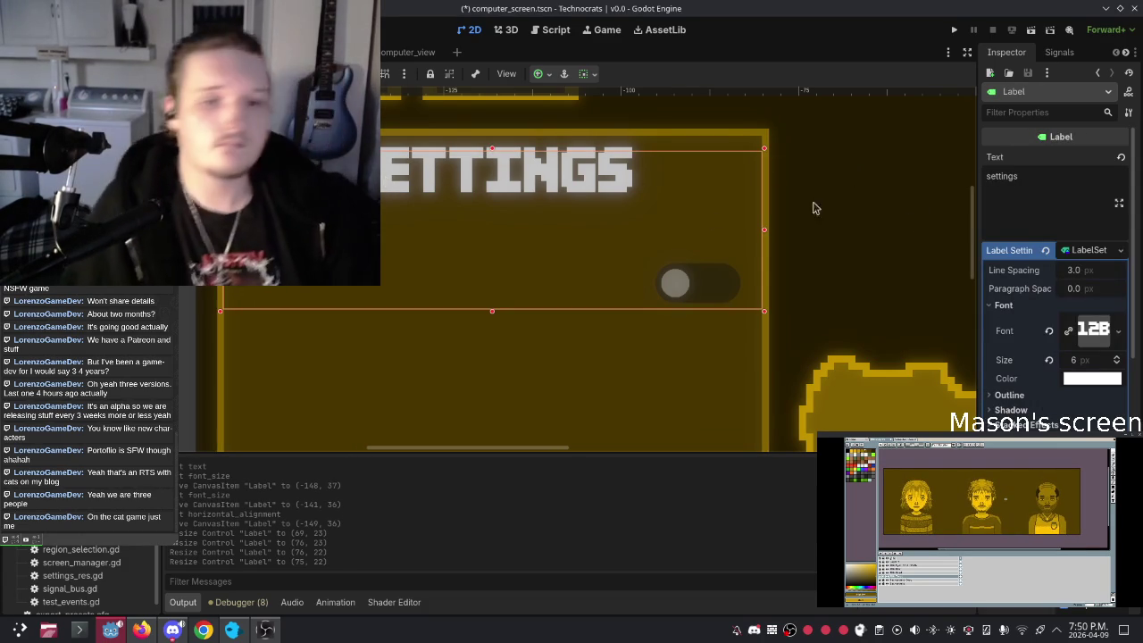
{"action": "left_click", "coordinate": [807, 156]}
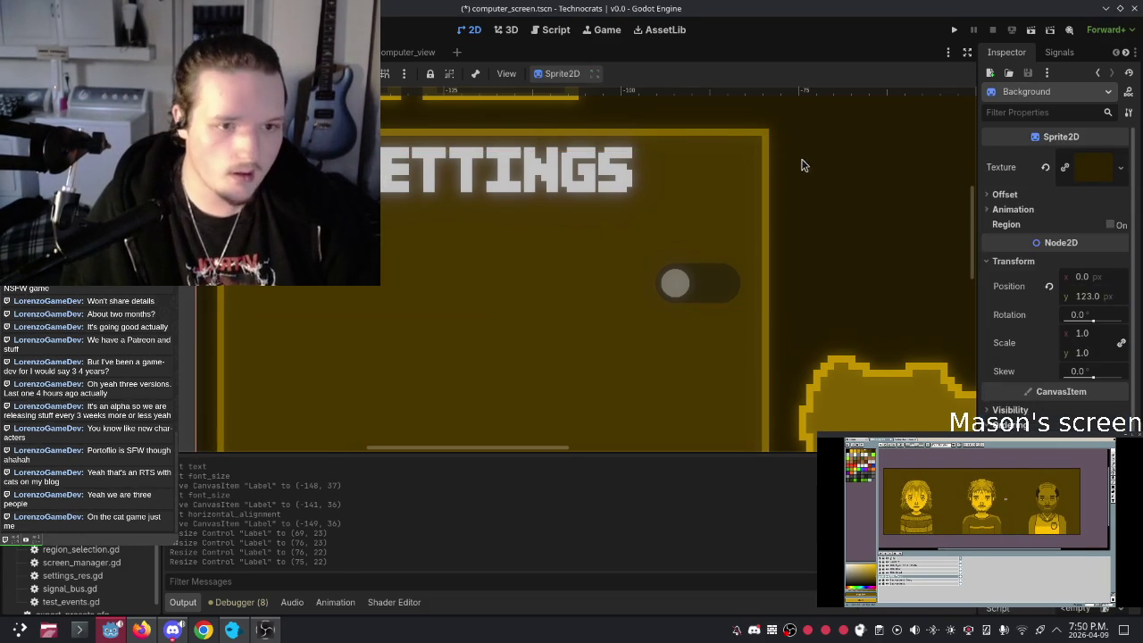
Step: Move the toggle switch to (-97, 56) just under the SETTINGS heading
{"action": "left_click", "coordinate": [705, 290]}
{"action": "scroll", "coordinate": [804, 230], "scroll_direction": "down", "scroll_amount": 3}
{"action": "left_click_drag", "start_coordinate": [766, 259], "coordinate": [778, 281]}
{"action": "scroll", "coordinate": [811, 301], "scroll_direction": "up", "scroll_amount": 5}
{"action": "scroll", "coordinate": [810, 301], "scroll_direction": "up", "scroll_amount": 4}
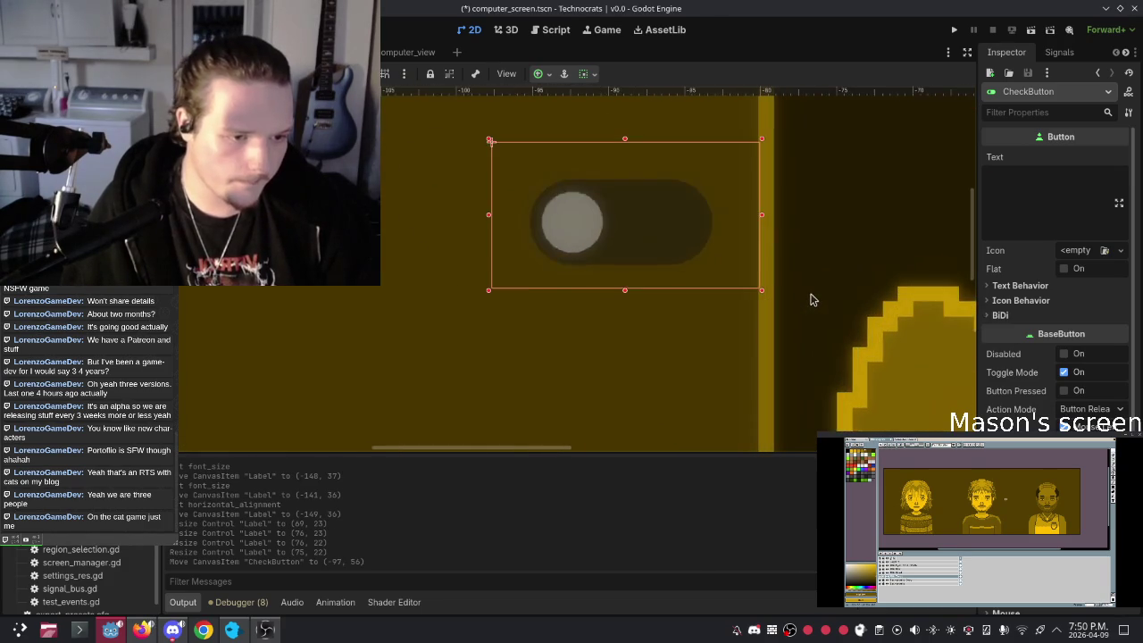
{"action": "left_click_drag", "start_coordinate": [653, 225], "coordinate": [651, 231]}
{"action": "scroll", "coordinate": [725, 232], "scroll_direction": "down", "scroll_amount": 3}
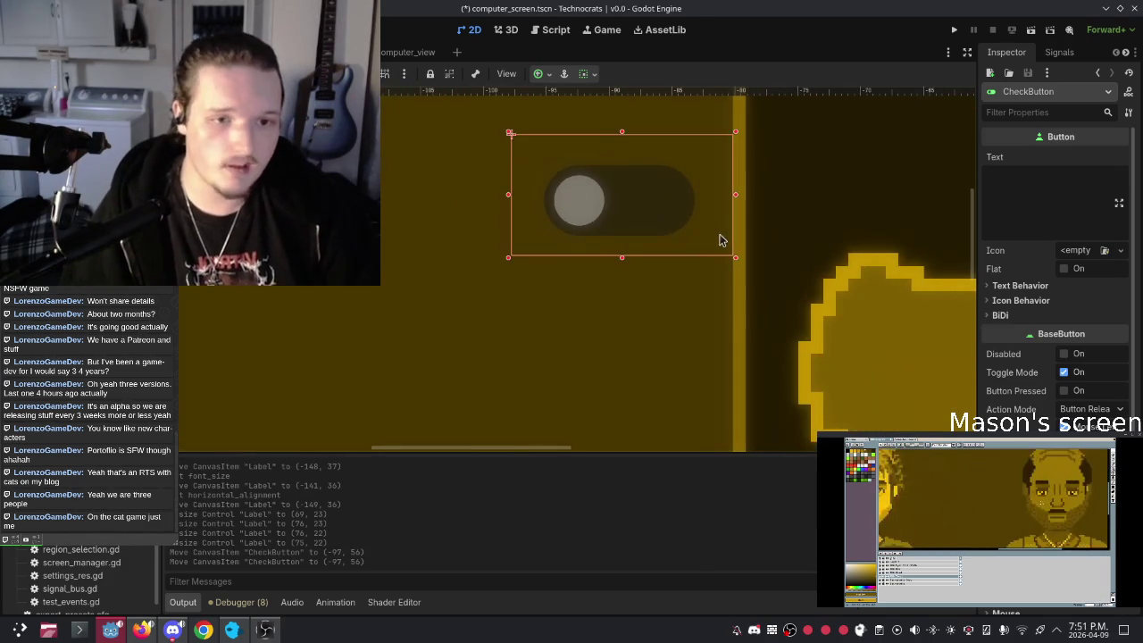
{"action": "scroll", "coordinate": [740, 248], "scroll_direction": "down", "scroll_amount": 5}
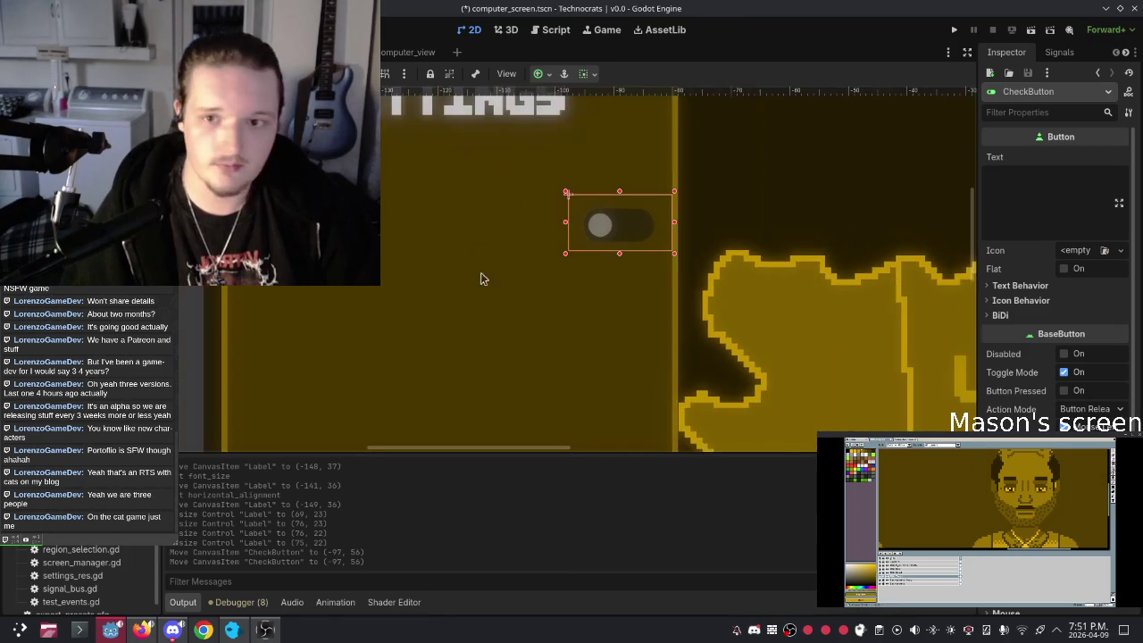
Step: Reselect the toggle, bring the whole map into view and run the game with F5
{"action": "left_click", "coordinate": [759, 250]}
{"action": "left_click", "coordinate": [616, 301]}
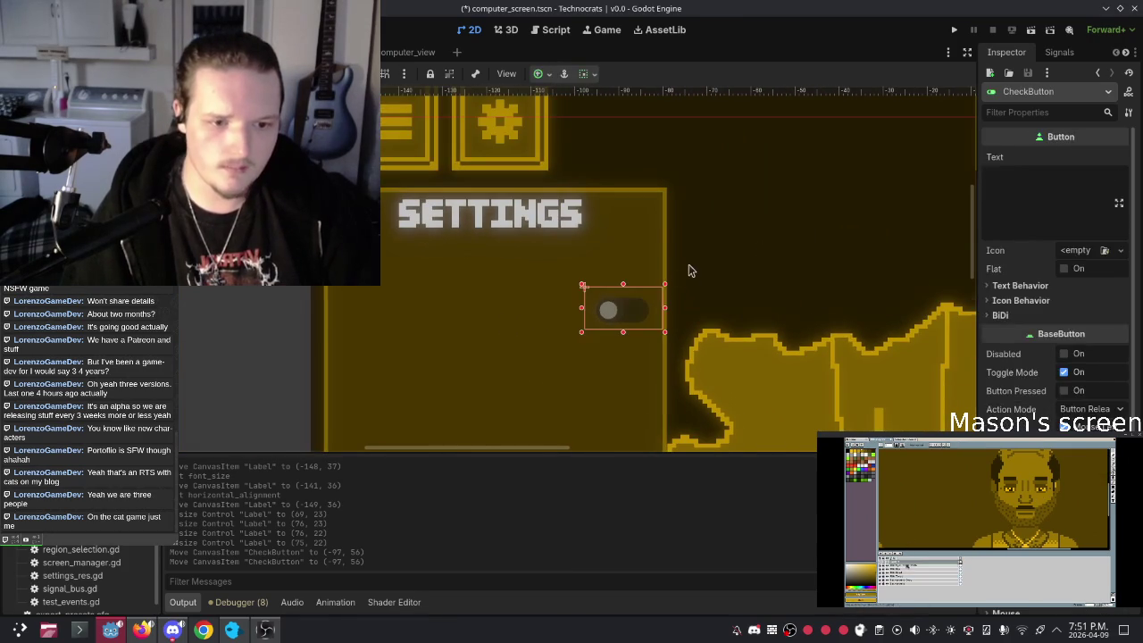
{"action": "scroll", "coordinate": [689, 271], "scroll_direction": "down", "scroll_amount": 3}
{"action": "left_click_drag", "start_coordinate": [705, 250], "coordinate": [607, 153]}
{"action": "key", "text": "F5"}
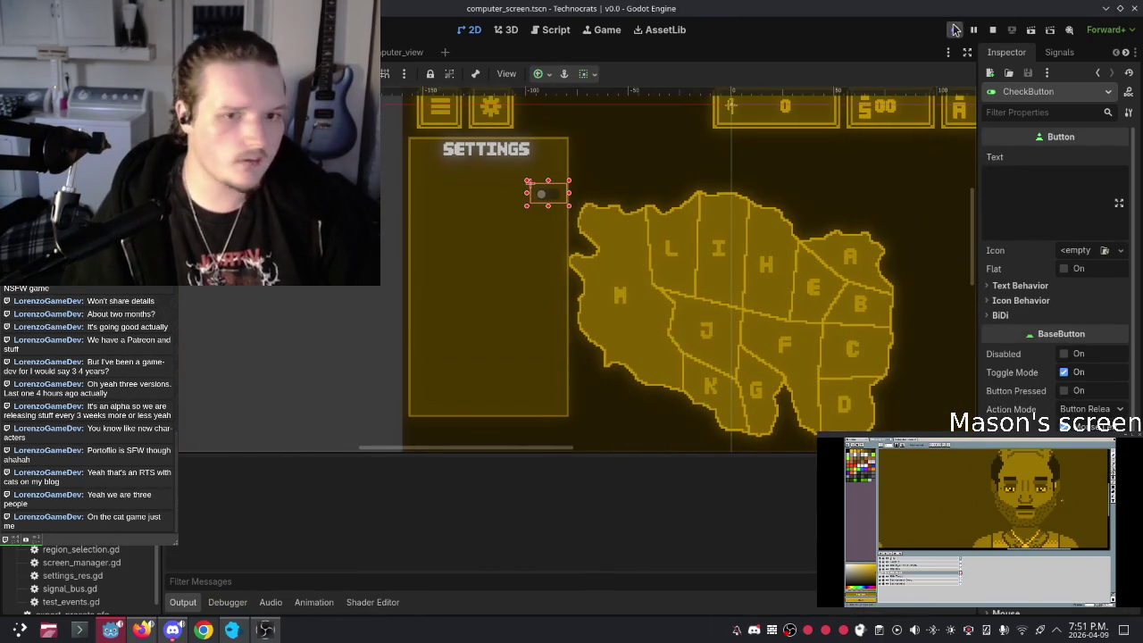
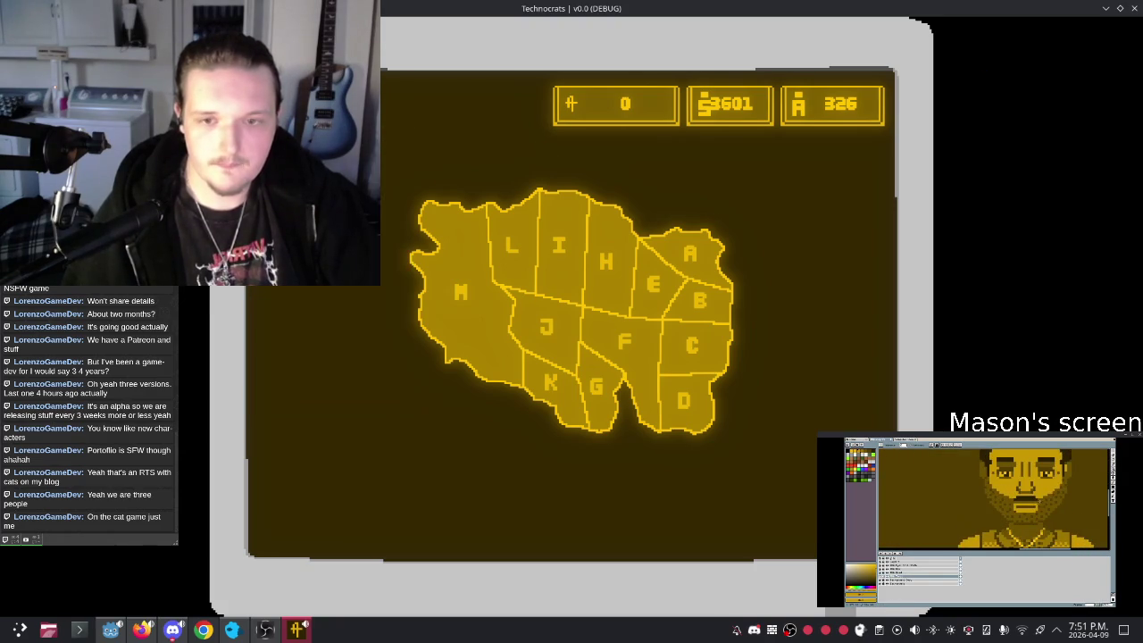
Step: Stop the running game and move the first toggle lower on the settings panel
{"action": "left_click", "coordinate": [1133, 8]}
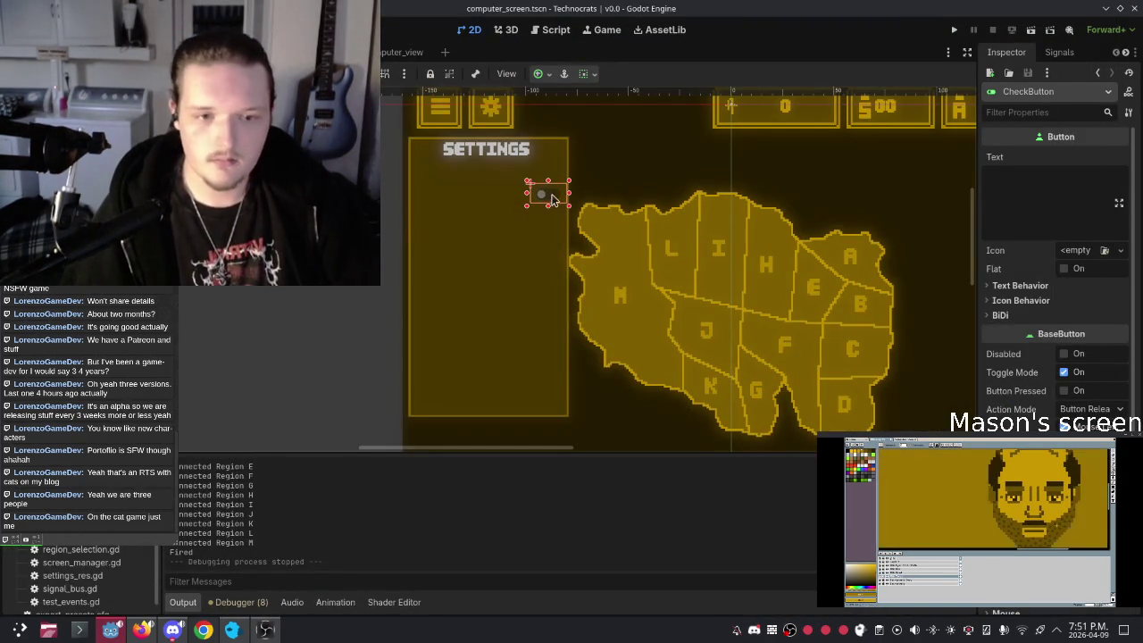
{"action": "key", "text": "w"}
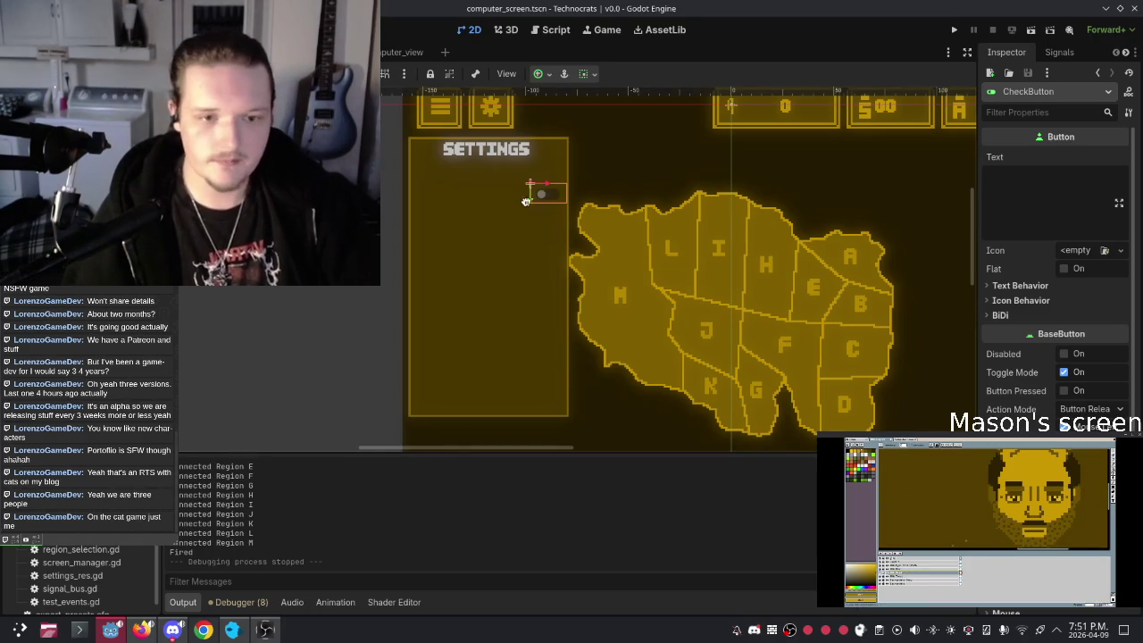
{"action": "mouse_move", "coordinate": [529, 198]}
{"action": "left_mouse_down"}
{"action": "mouse_move", "coordinate": [529, 267]}
{"action": "mouse_move", "coordinate": [529, 246]}
{"action": "left_mouse_up"}
Step: Create a new CheckButton child under SettingsElements, then undo it
{"action": "right_click", "coordinate": [178, 356]}
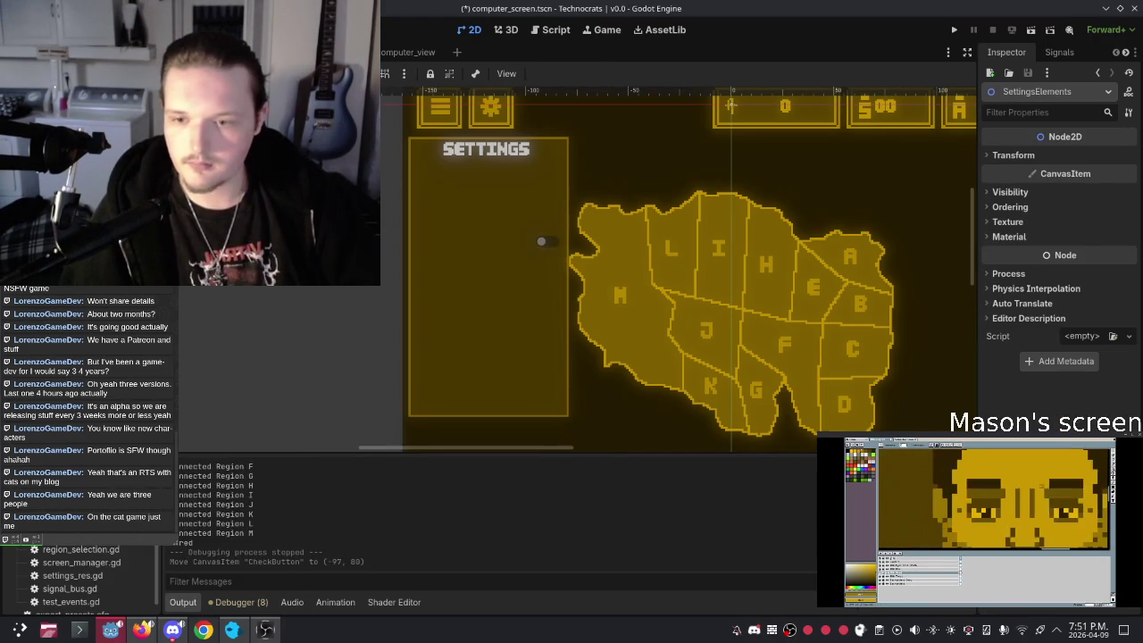
{"action": "left_click", "coordinate": [215, 366]}
{"action": "type", "text": "checkbutton"}
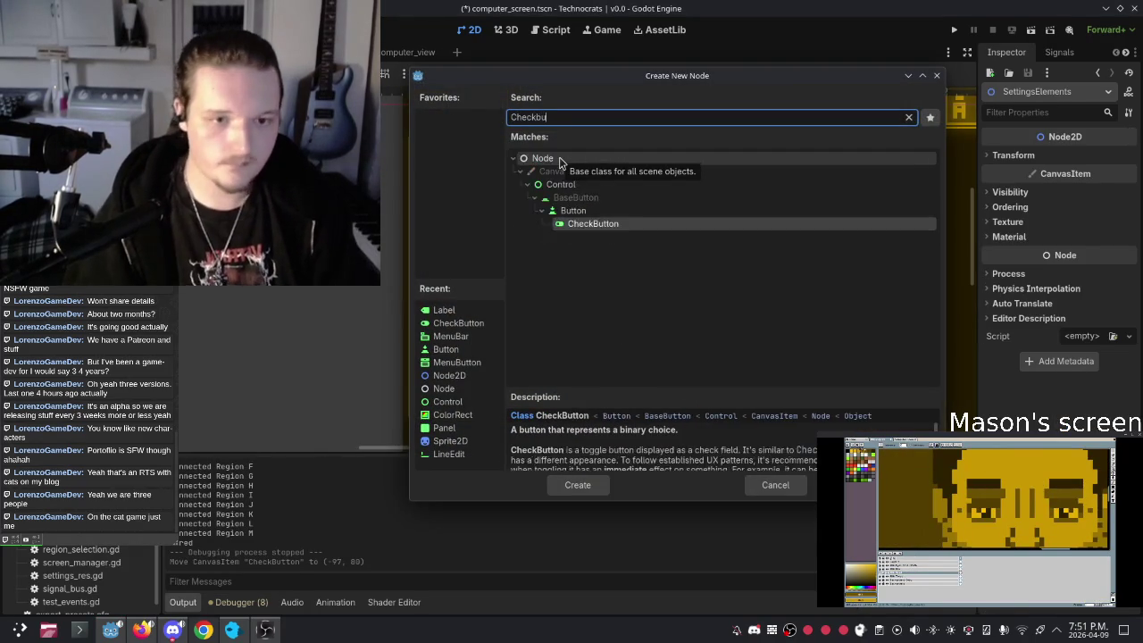
{"action": "key", "text": "Return"}
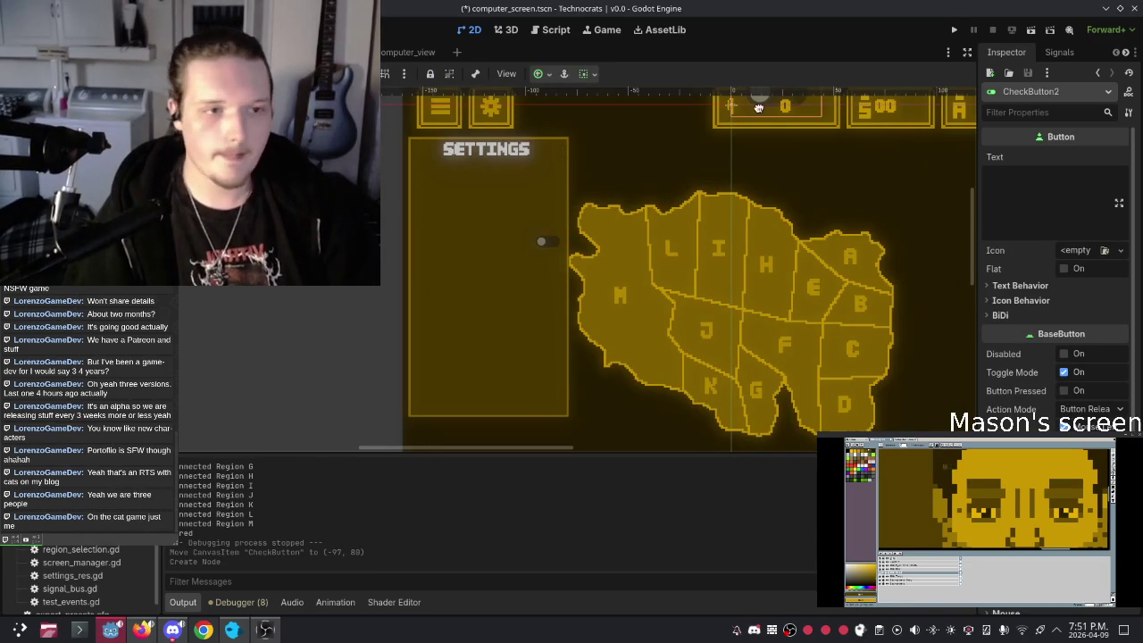
{"action": "key", "text": "ctrl+z"}
Step: Duplicate the existing toggle and place the copy just below the original
{"action": "left_click", "coordinate": [541, 241]}
{"action": "key", "text": "ctrl+d"}
{"action": "mouse_move", "coordinate": [542, 242]}
{"action": "left_mouse_down"}
{"action": "mouse_move", "coordinate": [544, 268]}
{"action": "mouse_move", "coordinate": [561, 258]}
{"action": "left_mouse_up"}
{"action": "left_click", "coordinate": [446, 222]}
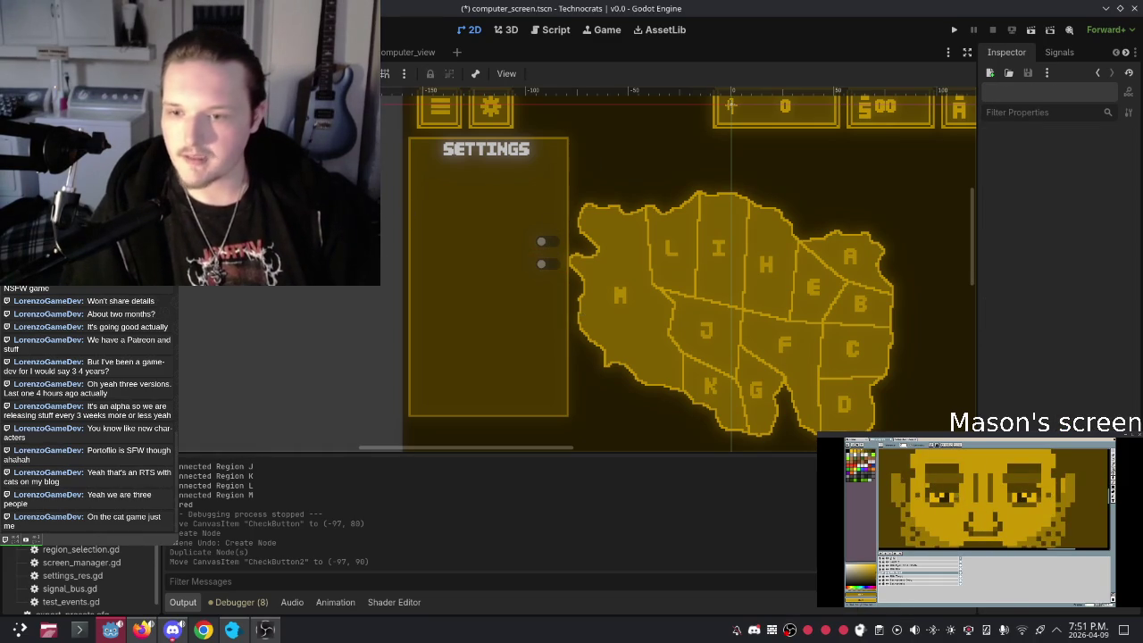
{"action": "right_click", "coordinate": [82, 375]}
Step: Add an HSlider child to SettingsElements and move it into the settings panel
{"action": "left_click", "coordinate": [134, 323]}
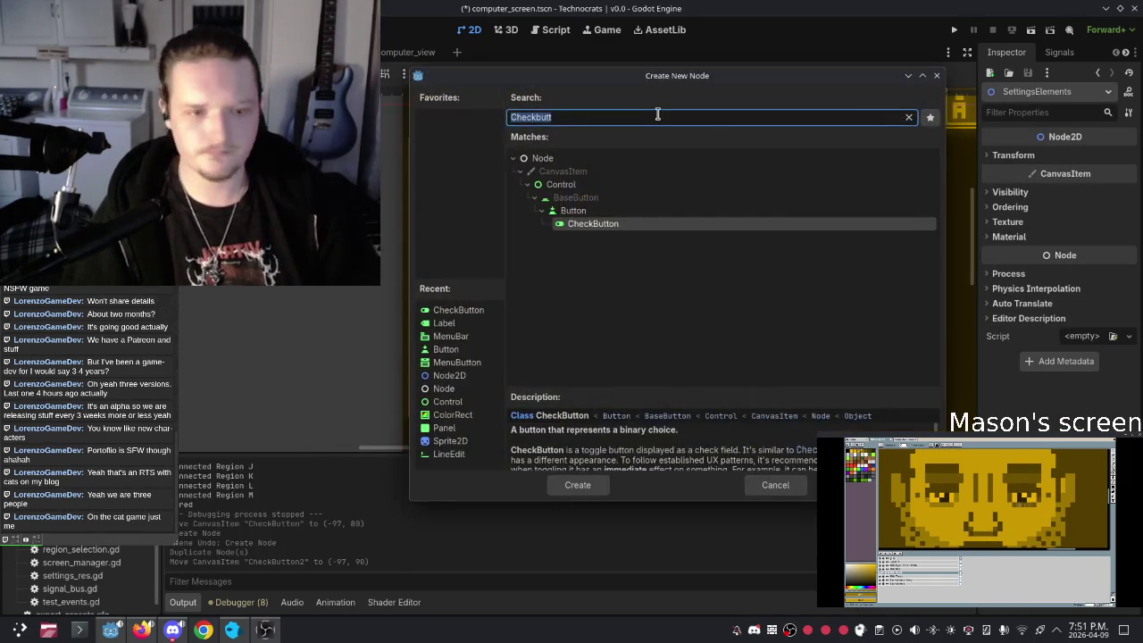
{"action": "type", "text": "Slider"}
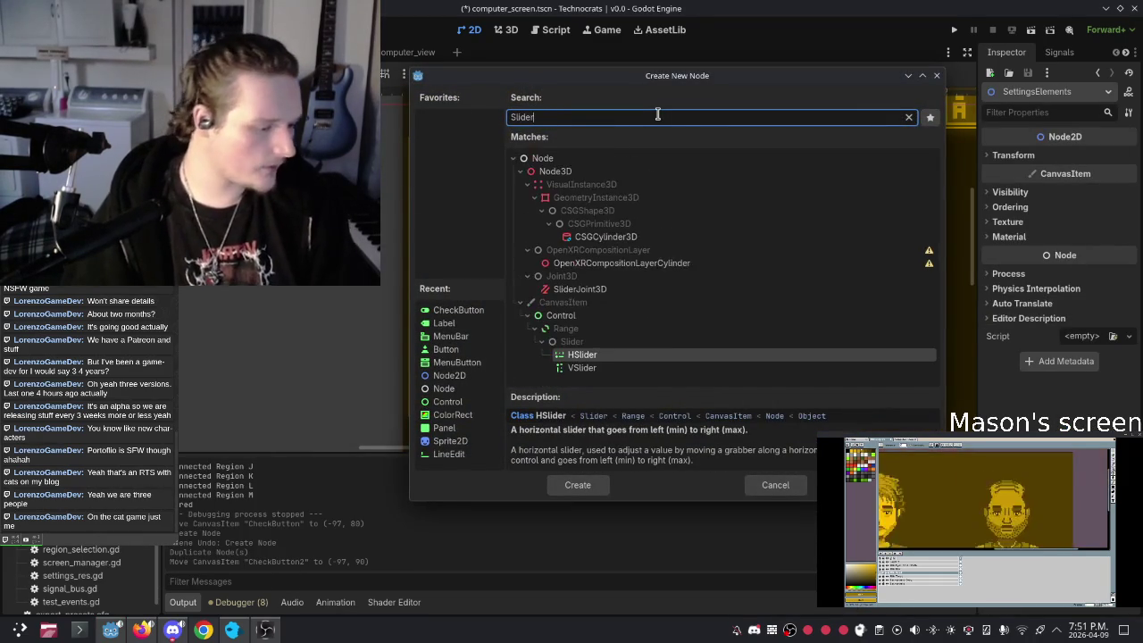
{"action": "double_click", "coordinate": [586, 357]}
{"action": "scroll", "coordinate": [740, 268], "scroll_direction": "up", "scroll_amount": 2}
{"action": "scroll", "coordinate": [740, 122], "scroll_direction": "down", "scroll_amount": 3}
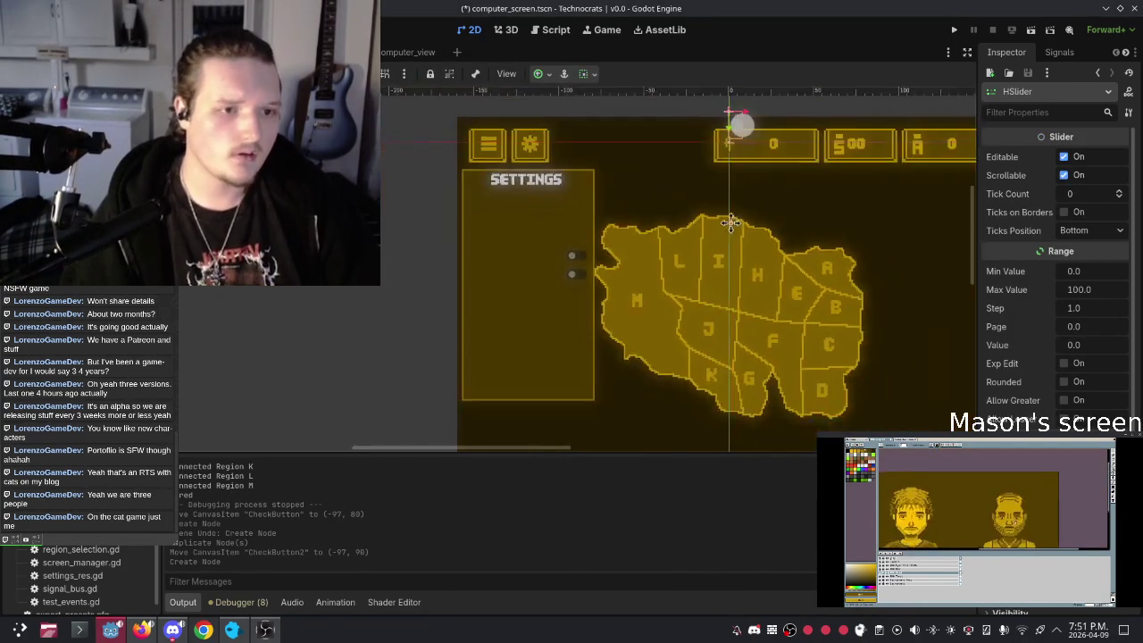
{"action": "scroll", "coordinate": [689, 183], "scroll_direction": "up", "scroll_amount": 1}
{"action": "left_click", "coordinate": [685, 192]}
{"action": "left_click_drag", "start_coordinate": [686, 192], "coordinate": [426, 315]}
Step: Place the slider under the SETTINGS heading, widen it across the panel, and run the game
{"action": "scroll", "coordinate": [477, 307], "scroll_direction": "up", "scroll_amount": 4}
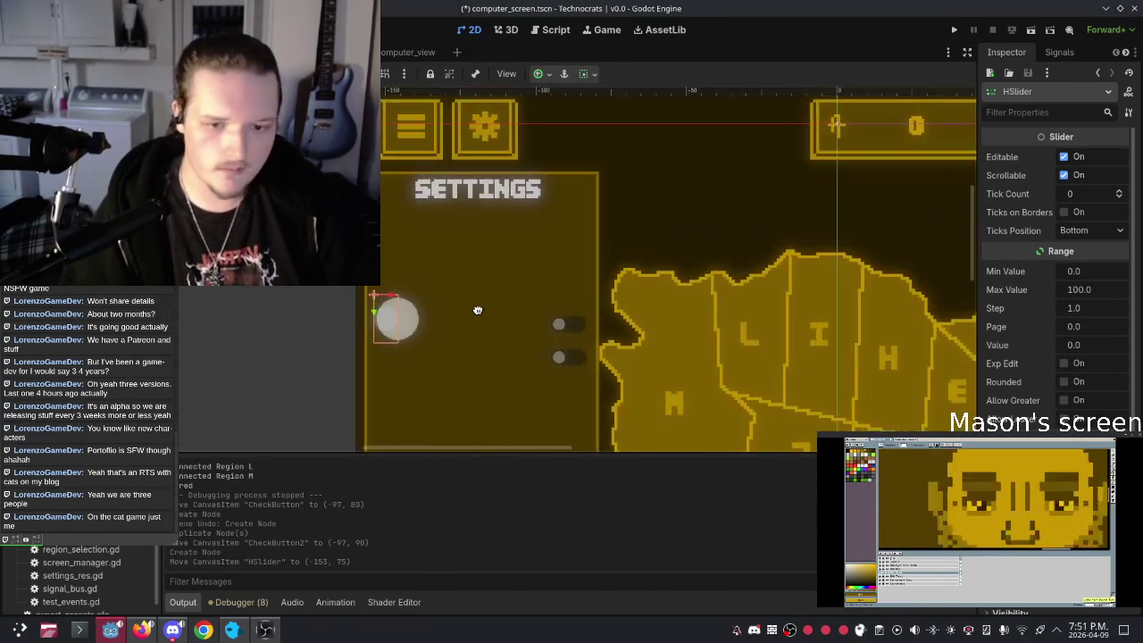
{"action": "left_click_drag", "start_coordinate": [351, 328], "coordinate": [391, 292]}
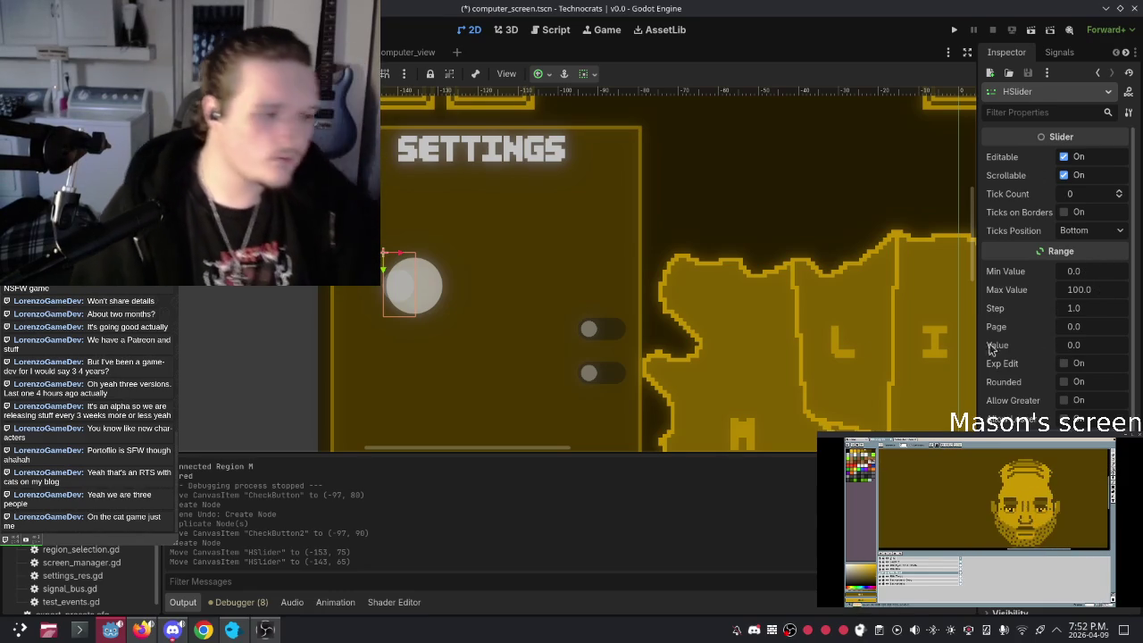
{"action": "key", "text": "q"}
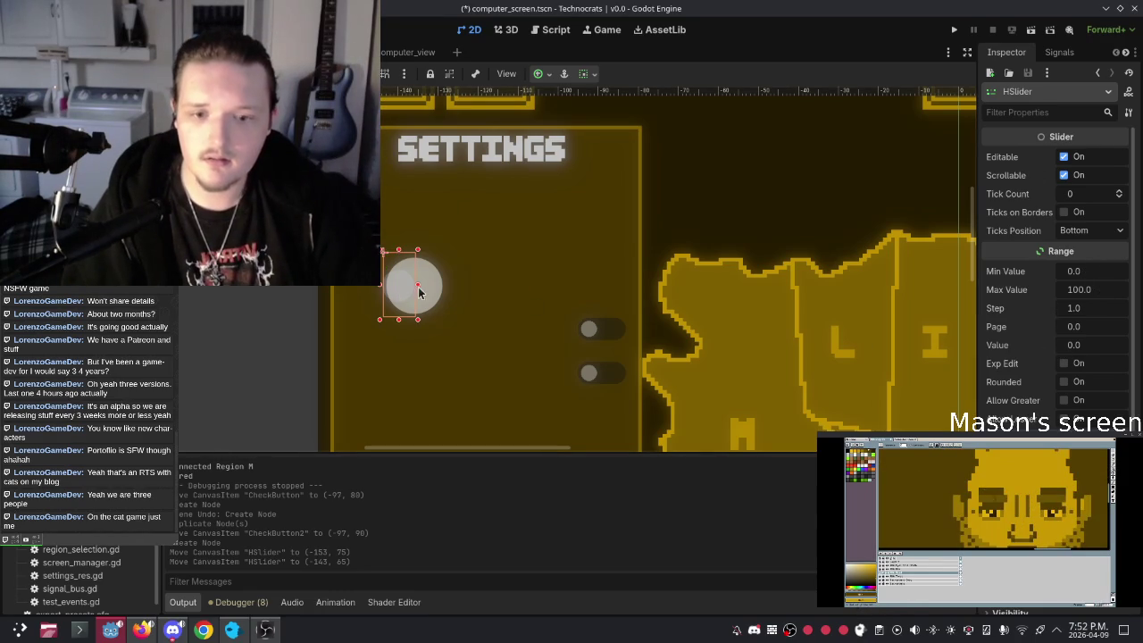
{"action": "left_click_drag", "start_coordinate": [449, 284], "coordinate": [614, 282]}
{"action": "left_click_drag", "start_coordinate": [502, 284], "coordinate": [500, 258]}
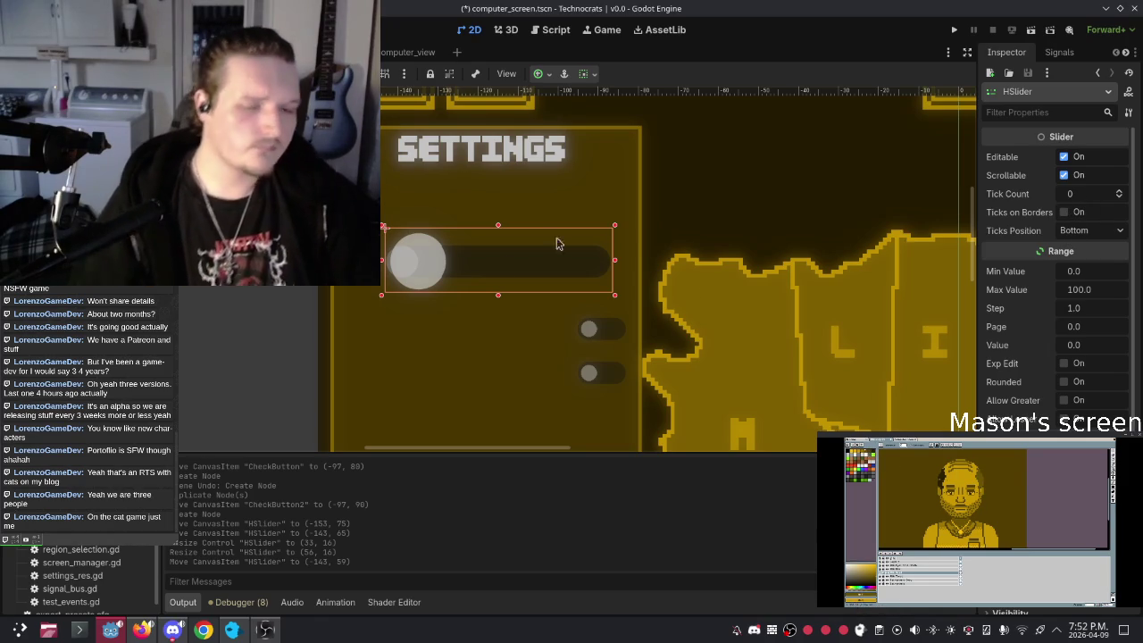
{"action": "left_click", "coordinate": [955, 30]}
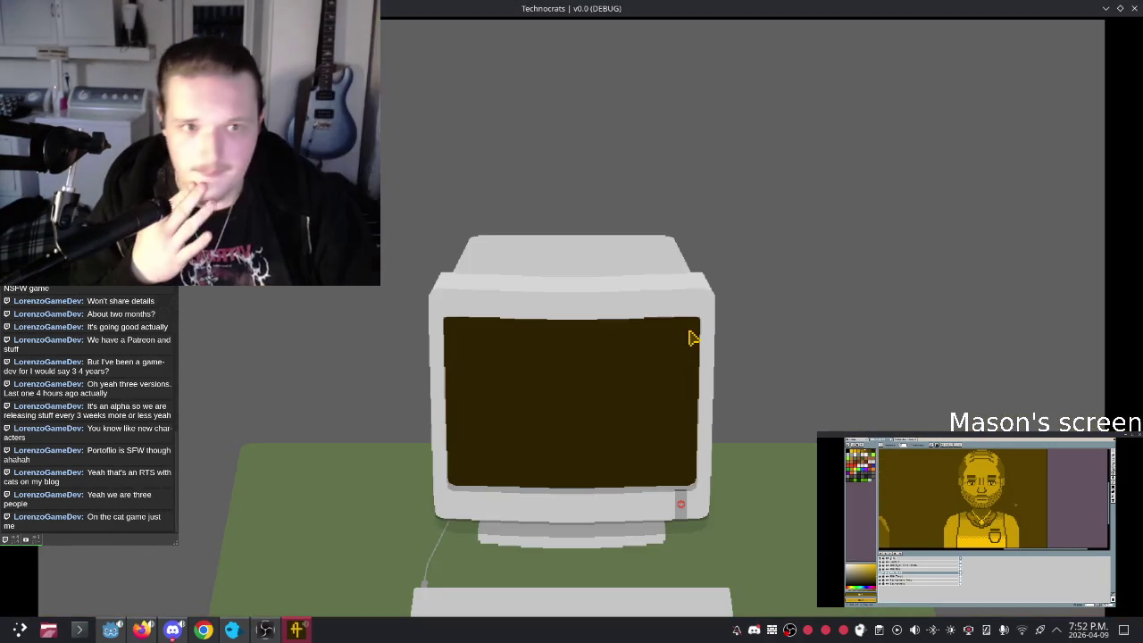
Step: Power on the in-game monitor and view the Region E and Region B close-ups
{"action": "left_click", "coordinate": [678, 503]}
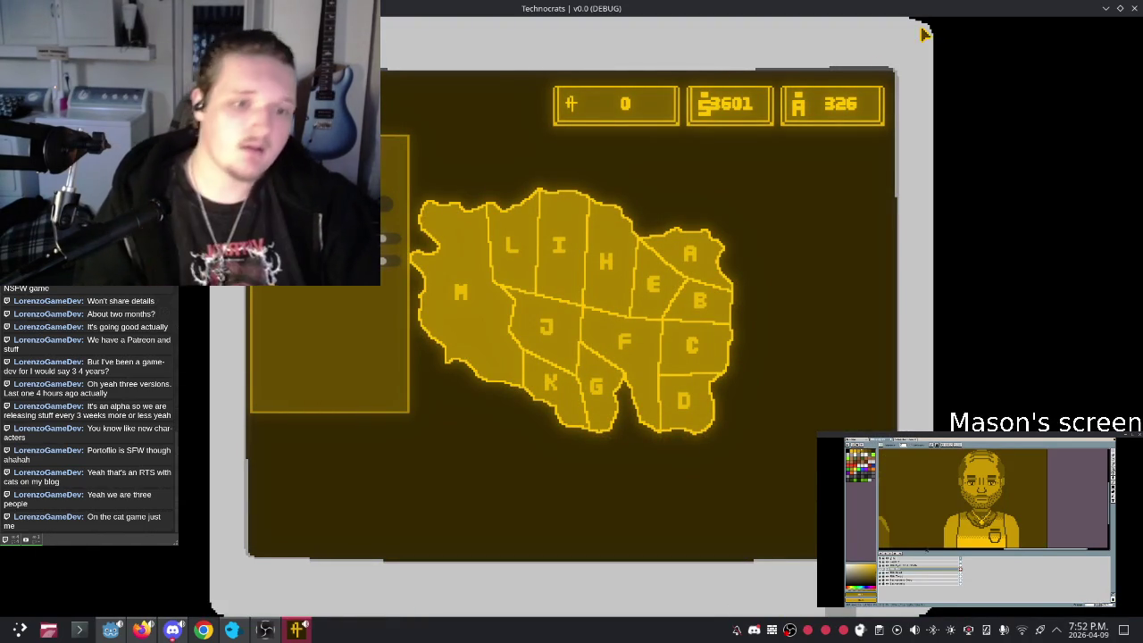
{"action": "left_click", "coordinate": [640, 281]}
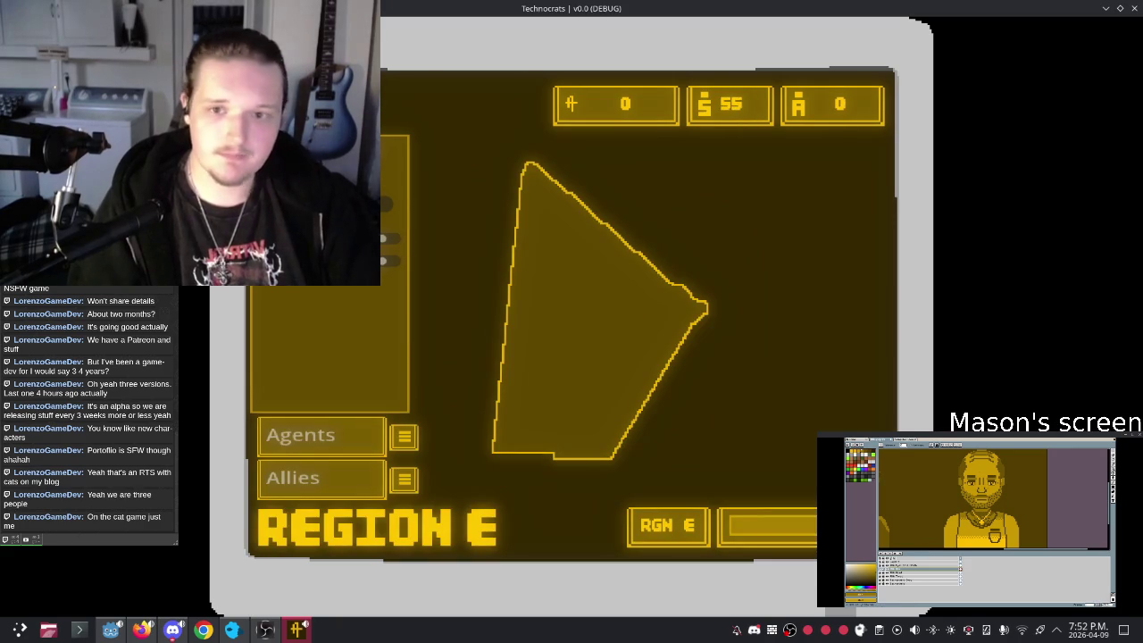
{"action": "left_click", "coordinate": [272, 308]}
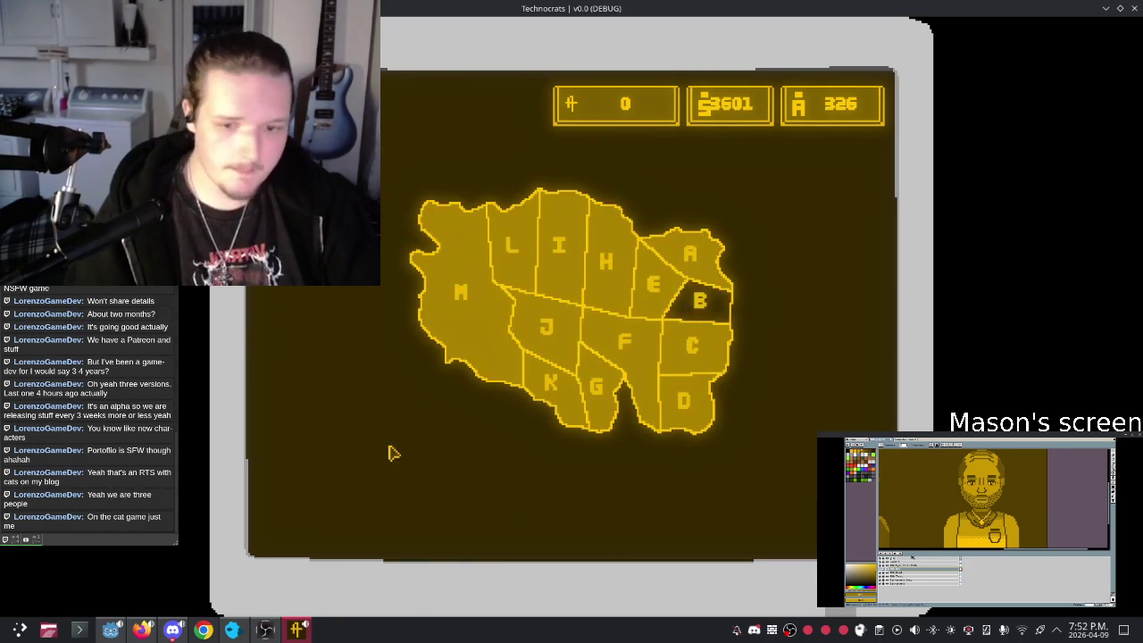
{"action": "left_click", "coordinate": [706, 304]}
Step: Apply a -99 agents change to Region B
{"action": "left_click", "coordinate": [339, 435]}
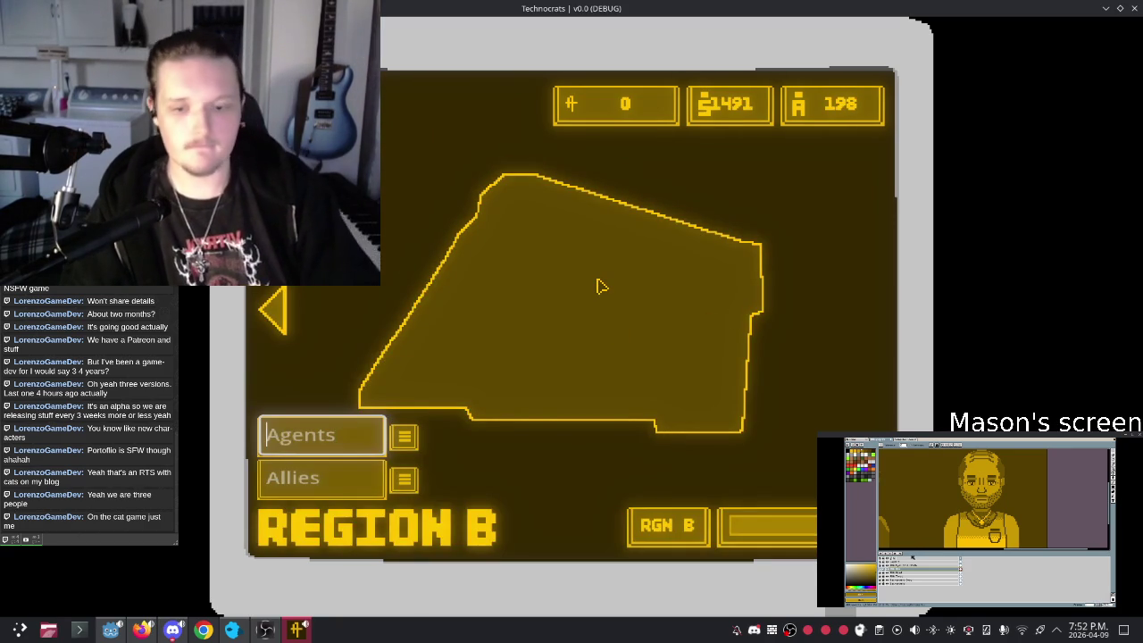
{"action": "type", "text": "-"}
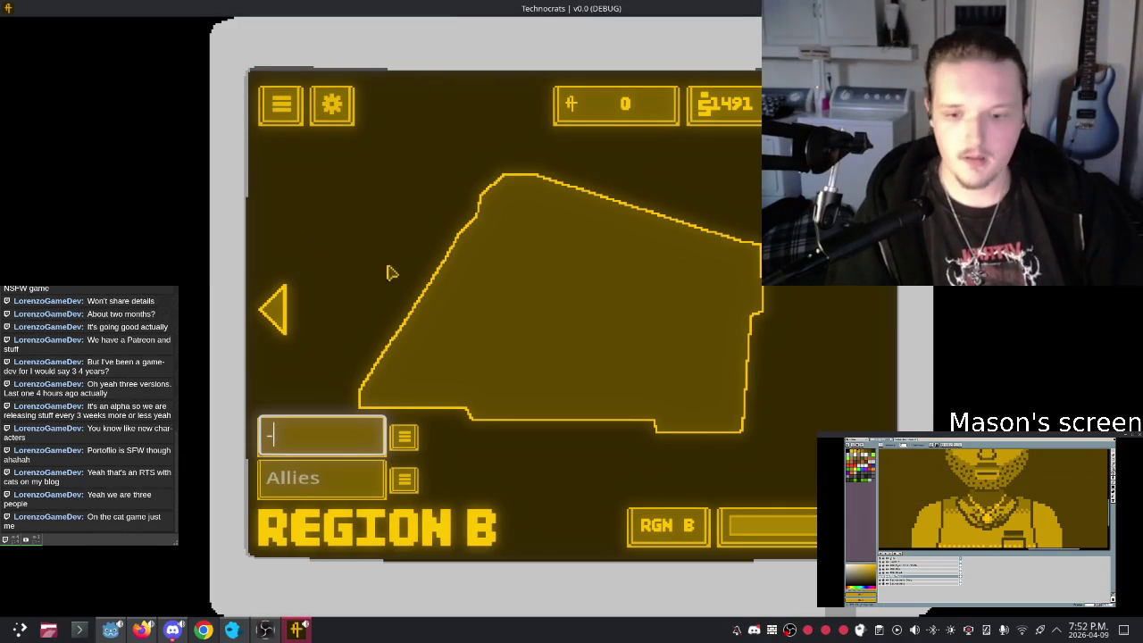
{"action": "type", "text": "10"}
{"action": "key", "text": "BackSpace"}
{"action": "key", "text": "BackSpace"}
{"action": "type", "text": "99"}
{"action": "left_click", "coordinate": [405, 437]}
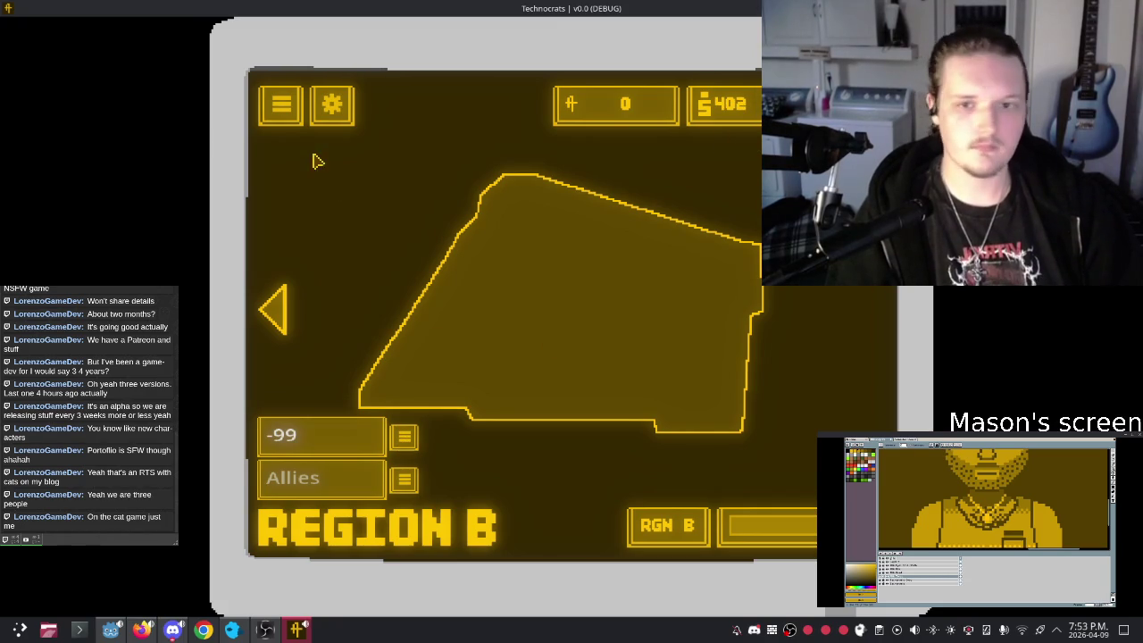
Step: Check the Region C, A and D close-ups, then open settings and slide the volume knob
{"action": "left_click", "coordinate": [273, 309]}
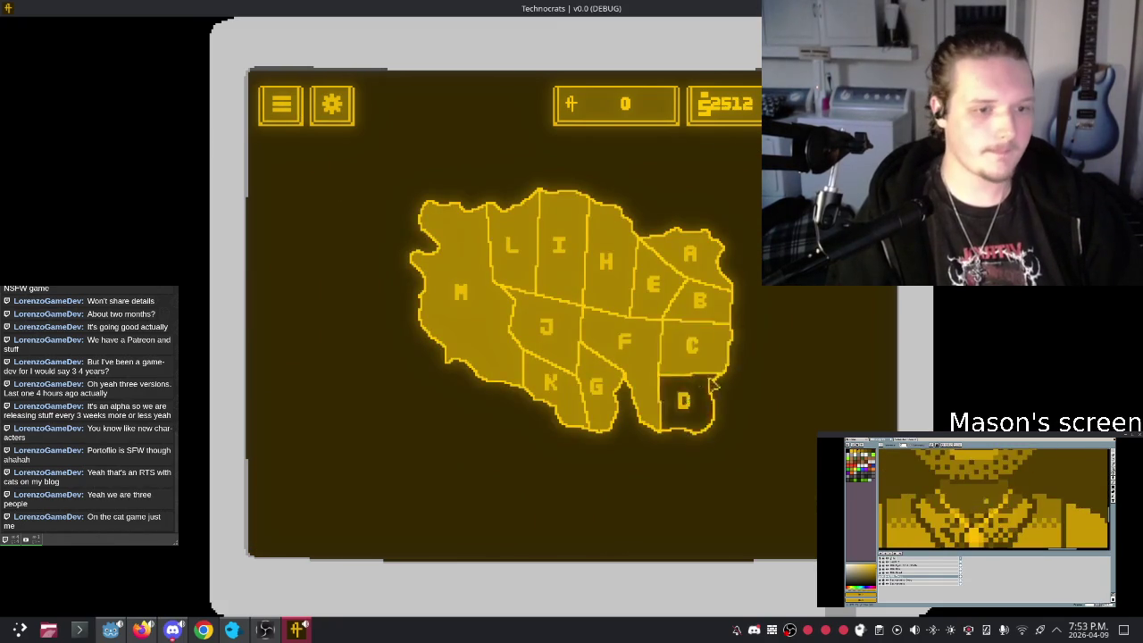
{"action": "left_click", "coordinate": [698, 353]}
{"action": "left_click", "coordinate": [277, 312]}
{"action": "left_click", "coordinate": [746, 249]}
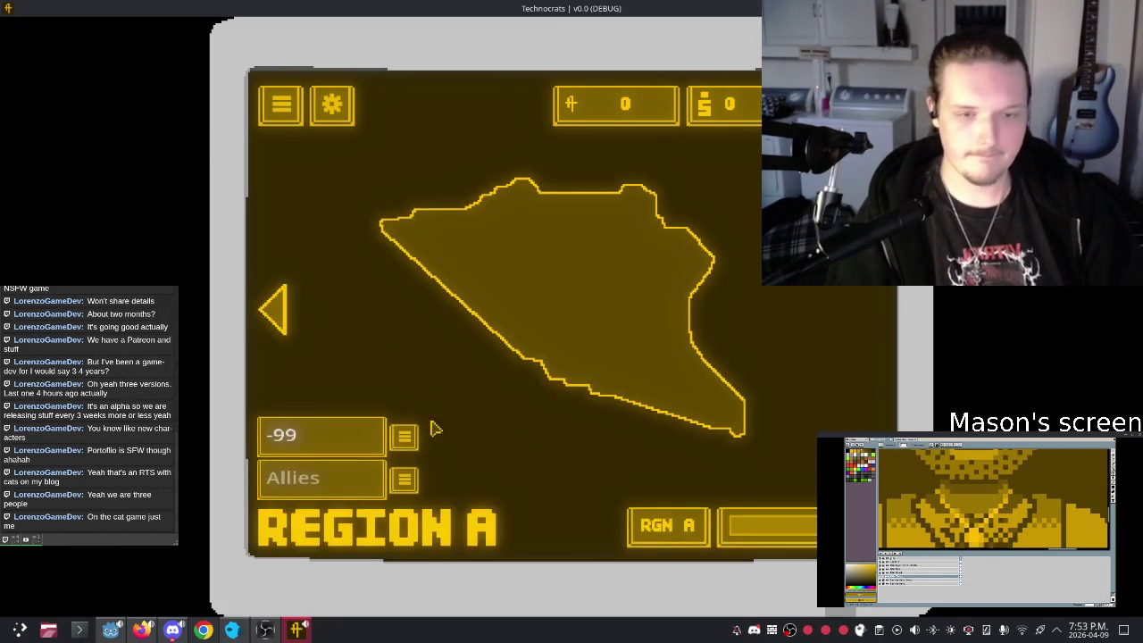
{"action": "left_click", "coordinate": [270, 321]}
{"action": "left_click", "coordinate": [682, 389]}
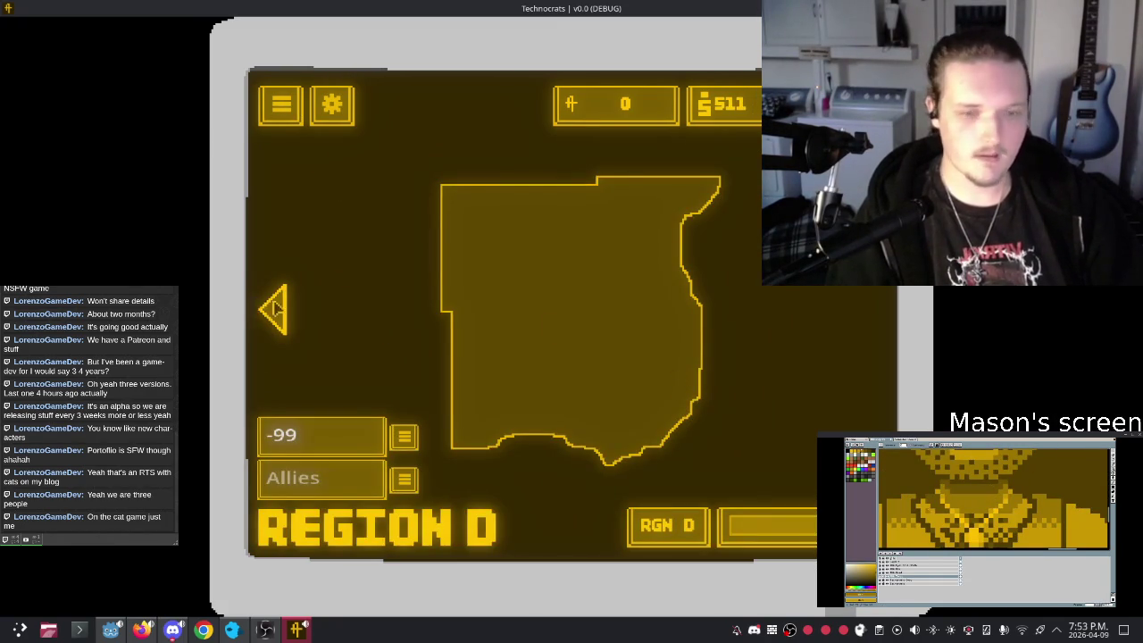
{"action": "left_click", "coordinate": [277, 308]}
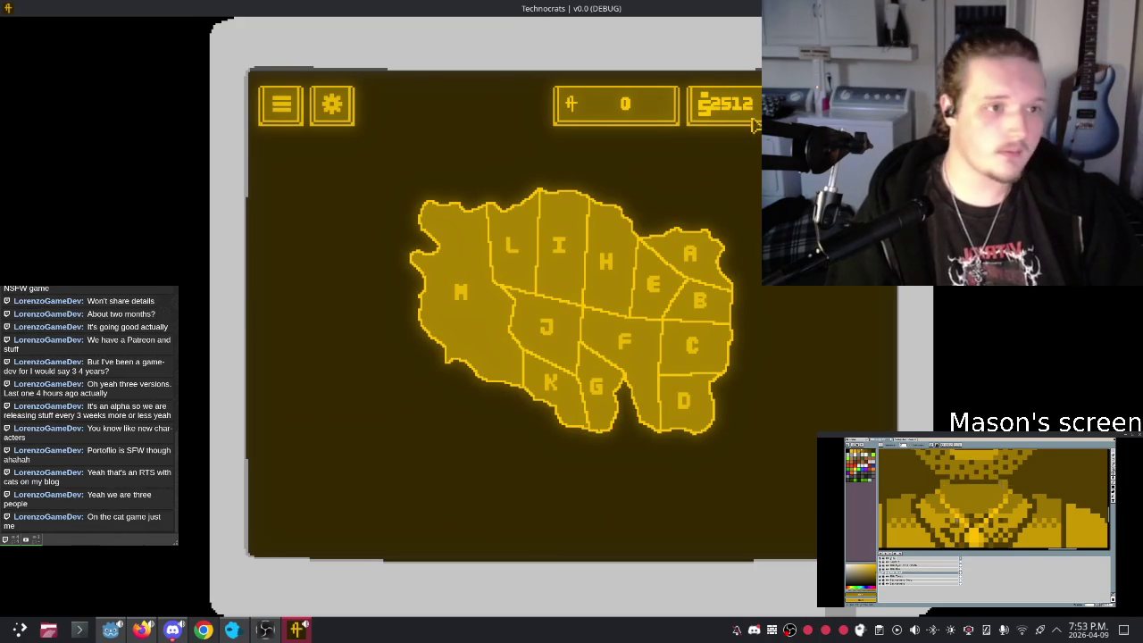
{"action": "left_click", "coordinate": [331, 105]}
{"action": "mouse_move", "coordinate": [347, 205]}
{"action": "left_mouse_down"}
{"action": "mouse_move", "coordinate": [295, 207]}
{"action": "mouse_move", "coordinate": [375, 205]}
{"action": "left_mouse_up"}
Step: Stop the game and widen the slider slightly, undoing an accidental move of the SETTINGS heading
{"action": "key", "text": "F8"}
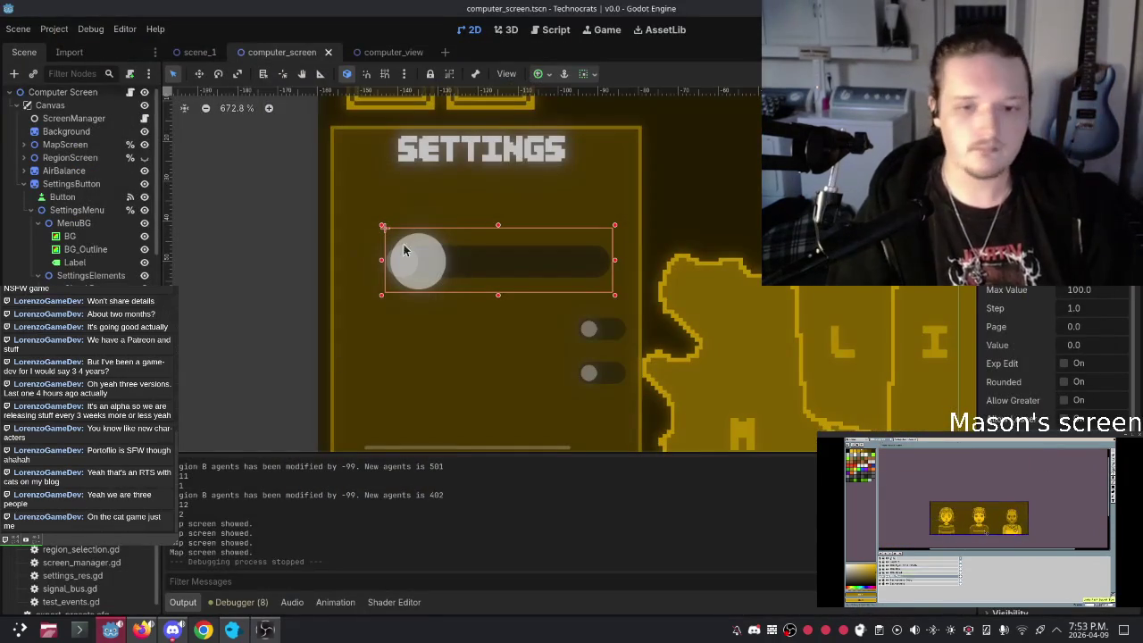
{"action": "mouse_move", "coordinate": [381, 227]}
{"action": "left_mouse_down"}
{"action": "mouse_move", "coordinate": [438, 227]}
{"action": "mouse_move", "coordinate": [365, 227]}
{"action": "mouse_move", "coordinate": [383, 227]}
{"action": "left_mouse_up"}
{"action": "left_click_drag", "start_coordinate": [614, 294], "coordinate": [632, 296]}
{"action": "mouse_move", "coordinate": [384, 231]}
{"action": "left_mouse_down"}
{"action": "mouse_move", "coordinate": [396, 252]}
{"action": "mouse_move", "coordinate": [461, 258]}
{"action": "left_mouse_up"}
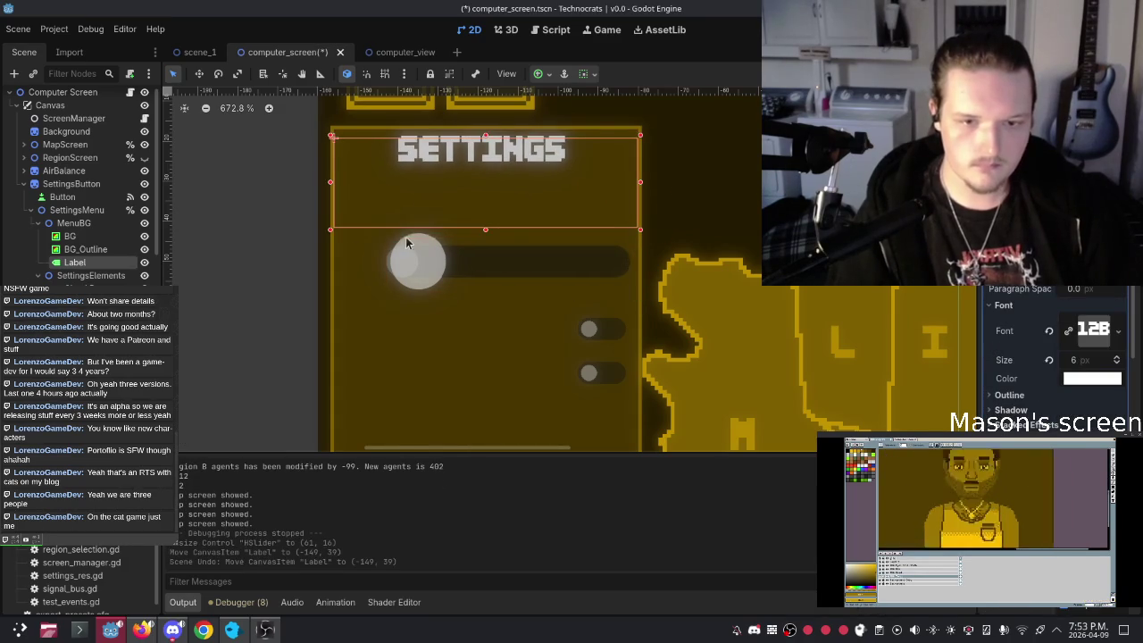
{"action": "key", "text": "ctrl+z"}
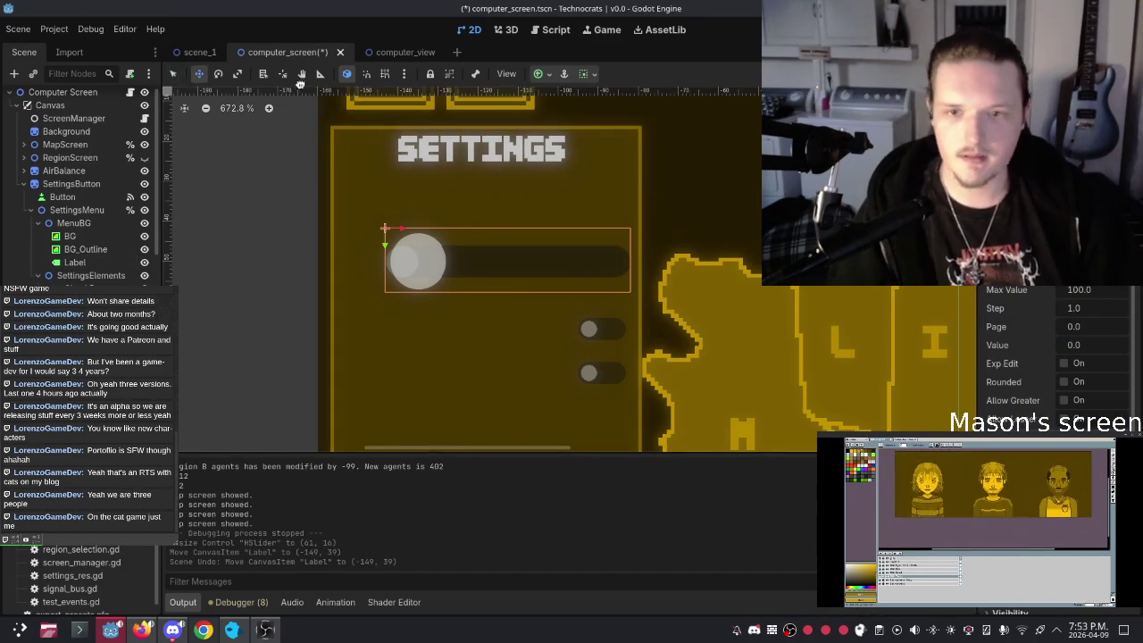
Step: Try scaling the slider down, undo it, and nudge the slider one unit left
{"action": "left_click", "coordinate": [236, 74]}
{"action": "right_click", "coordinate": [398, 230]}
{"action": "key", "text": "Escape"}
{"action": "mouse_move", "coordinate": [403, 231]}
{"action": "left_mouse_down"}
{"action": "mouse_move", "coordinate": [395, 226]}
{"action": "mouse_move", "coordinate": [575, 280]}
{"action": "mouse_move", "coordinate": [569, 294]}
{"action": "mouse_move", "coordinate": [589, 287]}
{"action": "left_mouse_up"}
{"action": "key", "text": "ctrl+z"}
{"action": "key", "text": "q"}
{"action": "key", "text": "Left"}
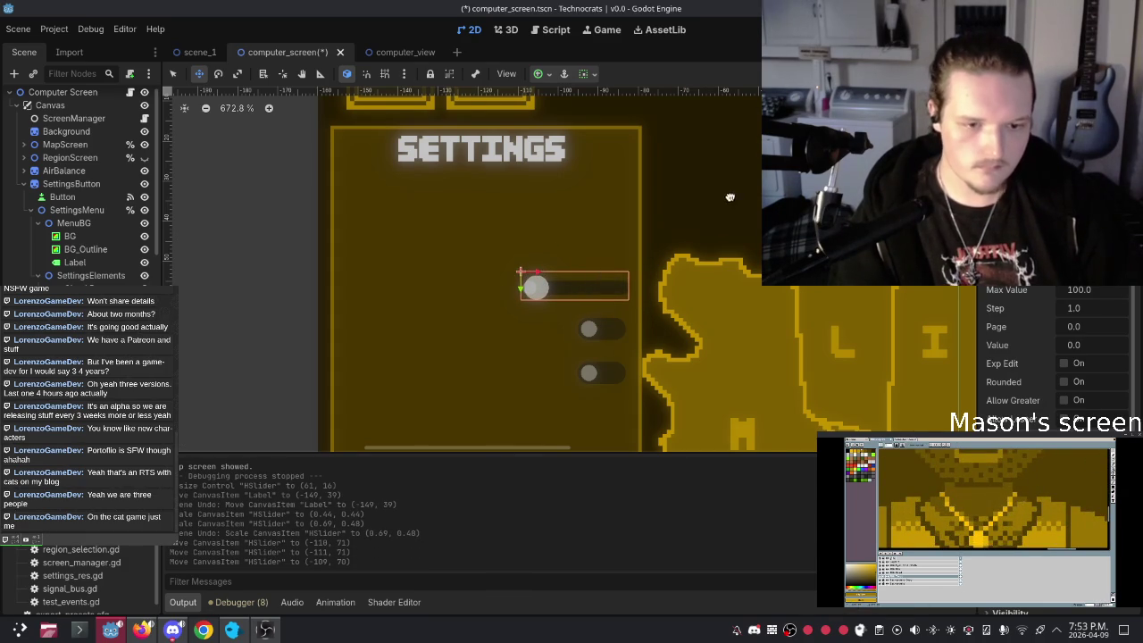
Step: Reselect the slider and shift it slightly left
{"action": "scroll", "coordinate": [555, 361], "scroll_direction": "down", "scroll_amount": 4}
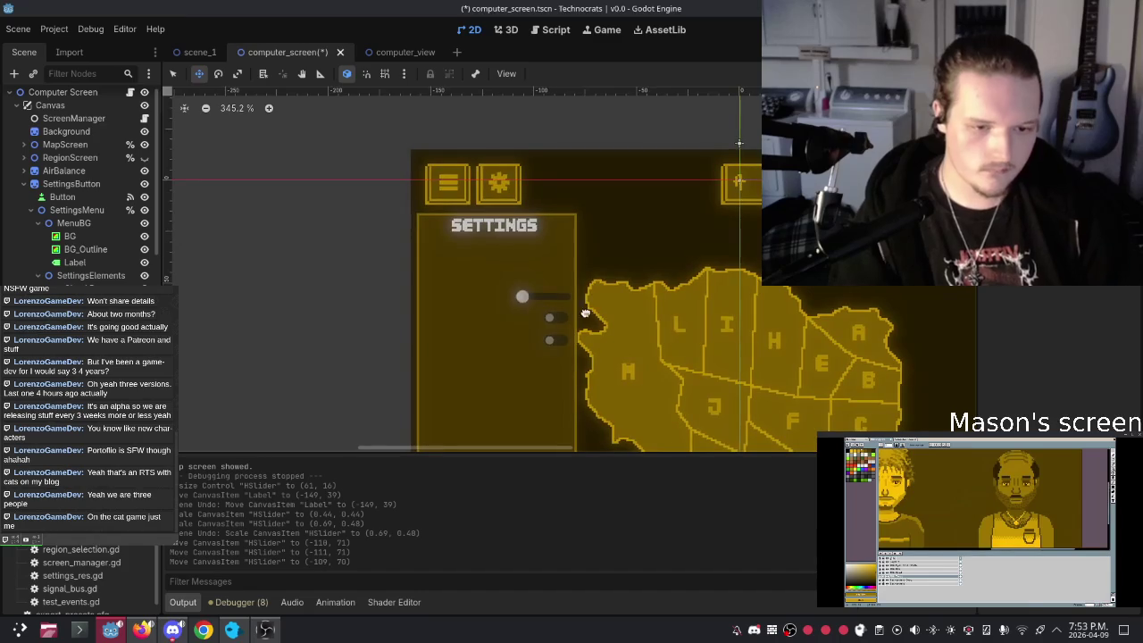
{"action": "left_click", "coordinate": [541, 302]}
{"action": "scroll", "coordinate": [568, 327], "scroll_direction": "up", "scroll_amount": 5}
{"action": "left_click_drag", "start_coordinate": [517, 232], "coordinate": [513, 236]}
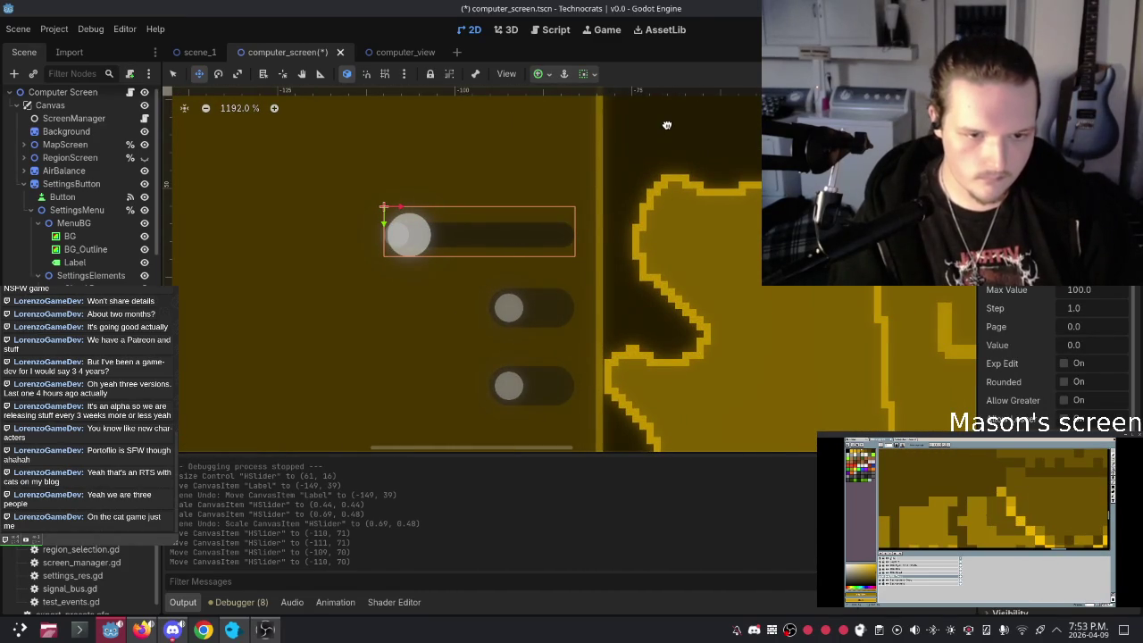
{"action": "scroll", "coordinate": [581, 294], "scroll_direction": "down", "scroll_amount": 5}
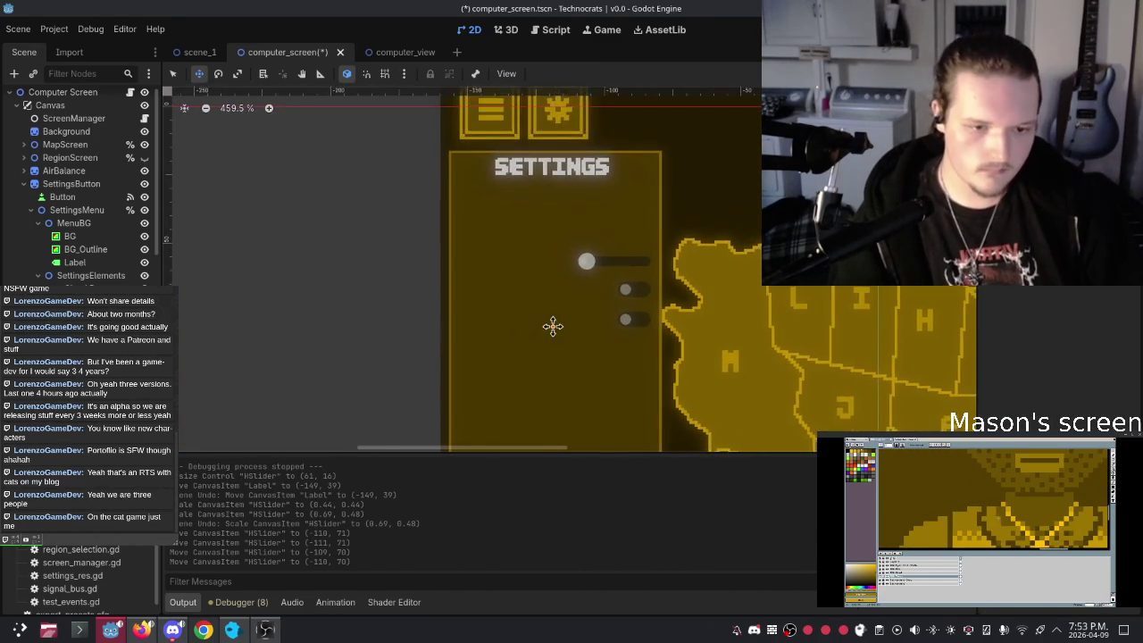
{"action": "left_click", "coordinate": [589, 259]}
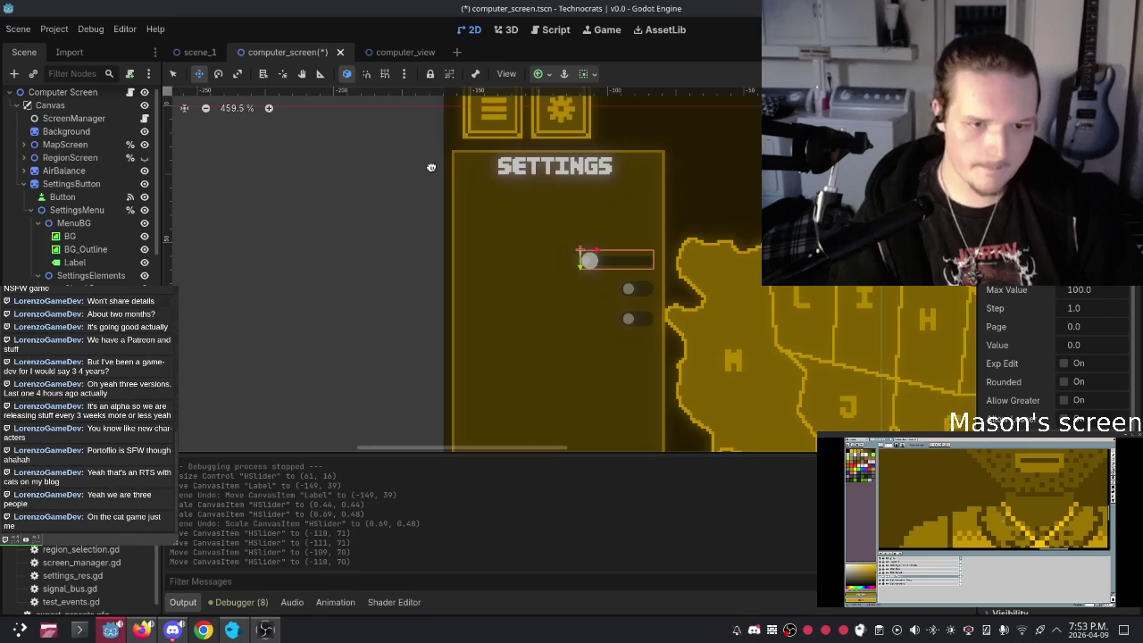
Step: Stretch the slider's left edge to widen it, then run the game
{"action": "left_click", "coordinate": [173, 73]}
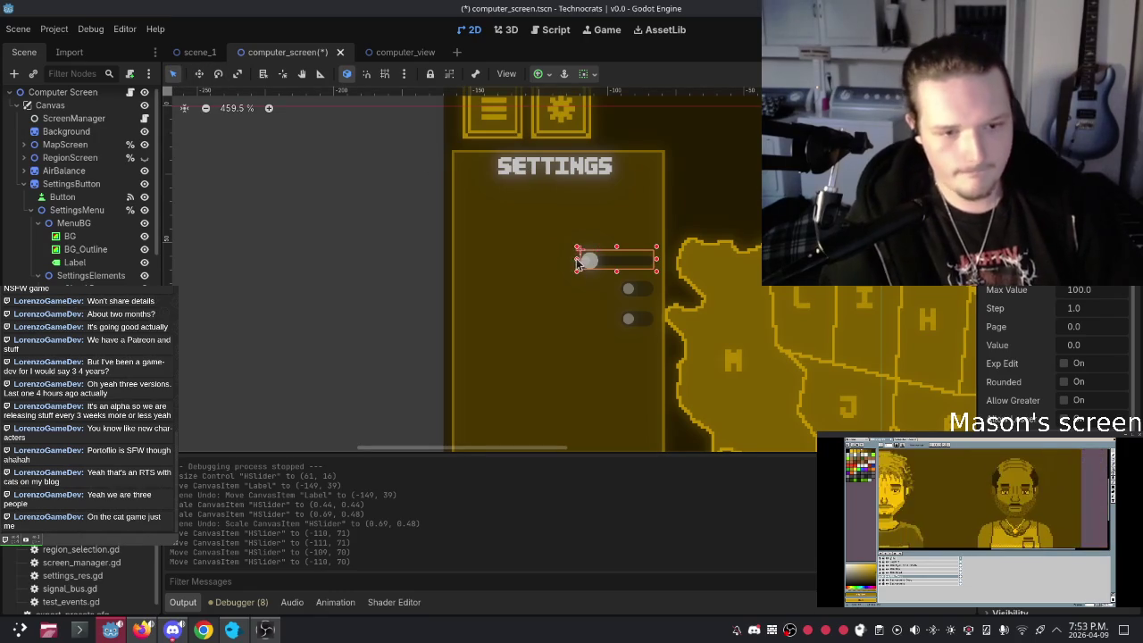
{"action": "left_click_drag", "start_coordinate": [555, 261], "coordinate": [568, 257]}
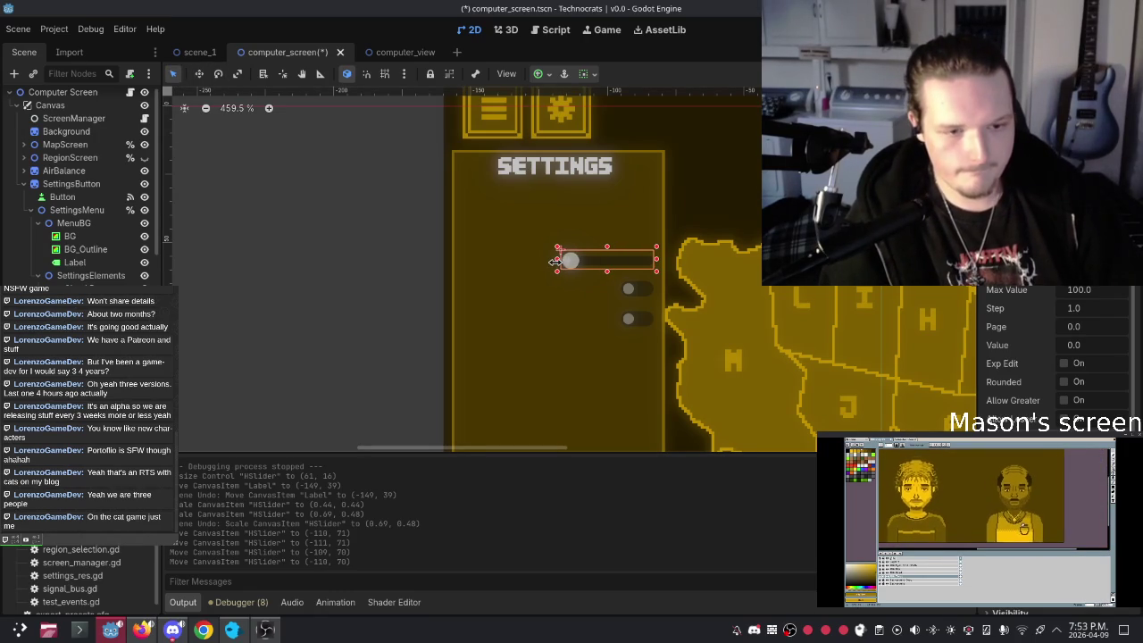
{"action": "left_click", "coordinate": [735, 182]}
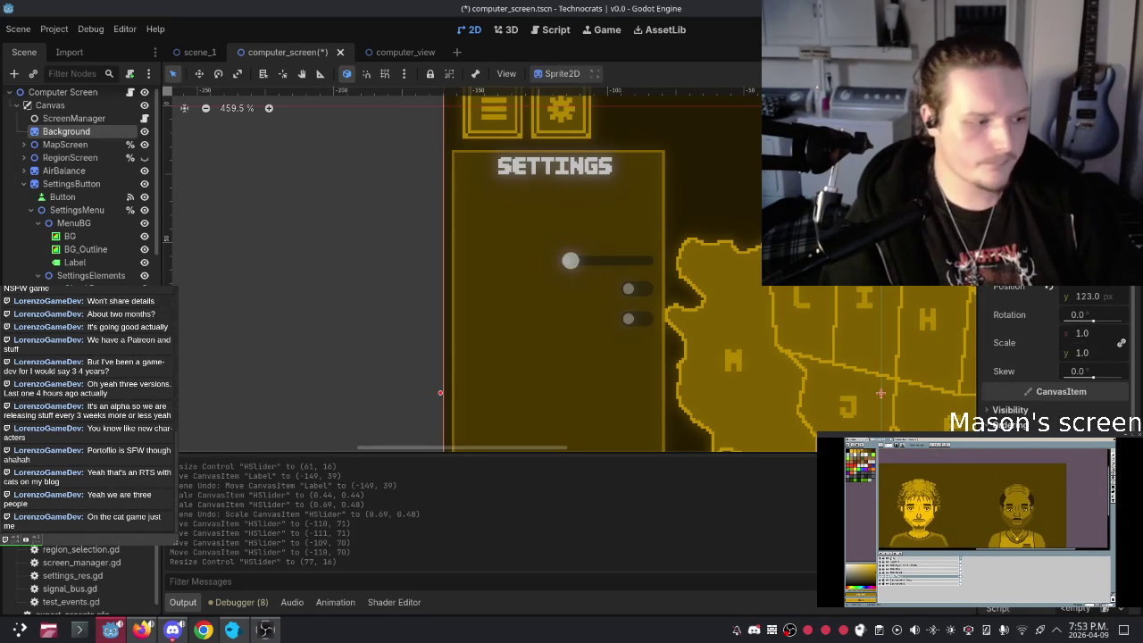
{"action": "key", "text": "F5"}
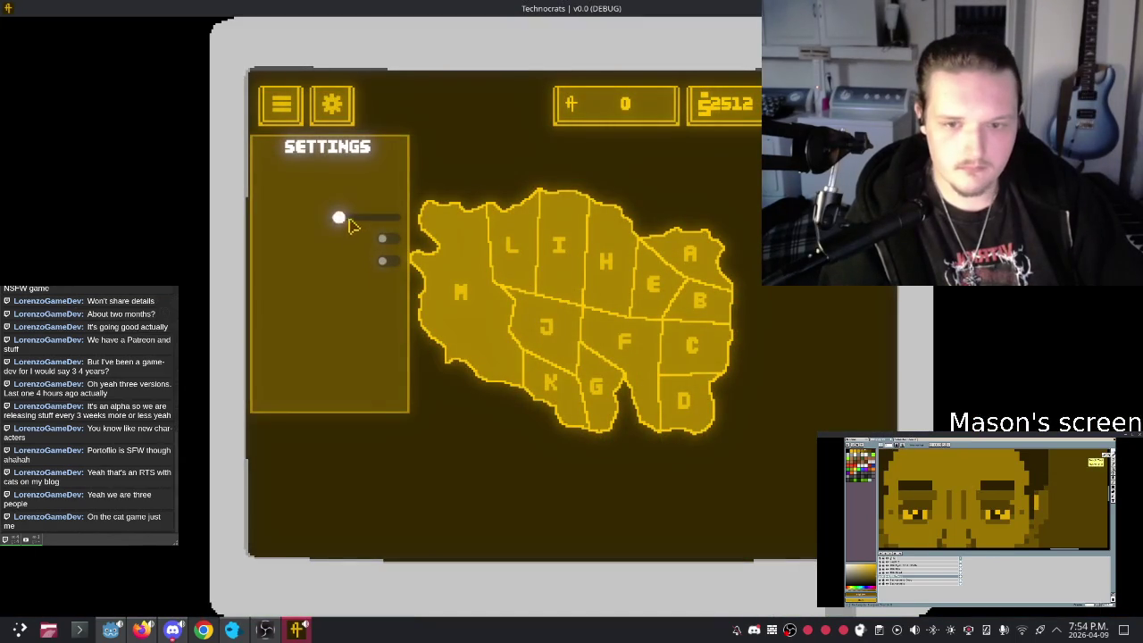
Step: Drag the volume knob in the running game, close it, and select both toggle buttons
{"action": "mouse_move", "coordinate": [353, 226]}
{"action": "left_mouse_down"}
{"action": "mouse_move", "coordinate": [387, 229]}
{"action": "mouse_move", "coordinate": [339, 223]}
{"action": "mouse_move", "coordinate": [441, 221]}
{"action": "mouse_move", "coordinate": [255, 229]}
{"action": "mouse_move", "coordinate": [394, 217]}
{"action": "left_mouse_up"}
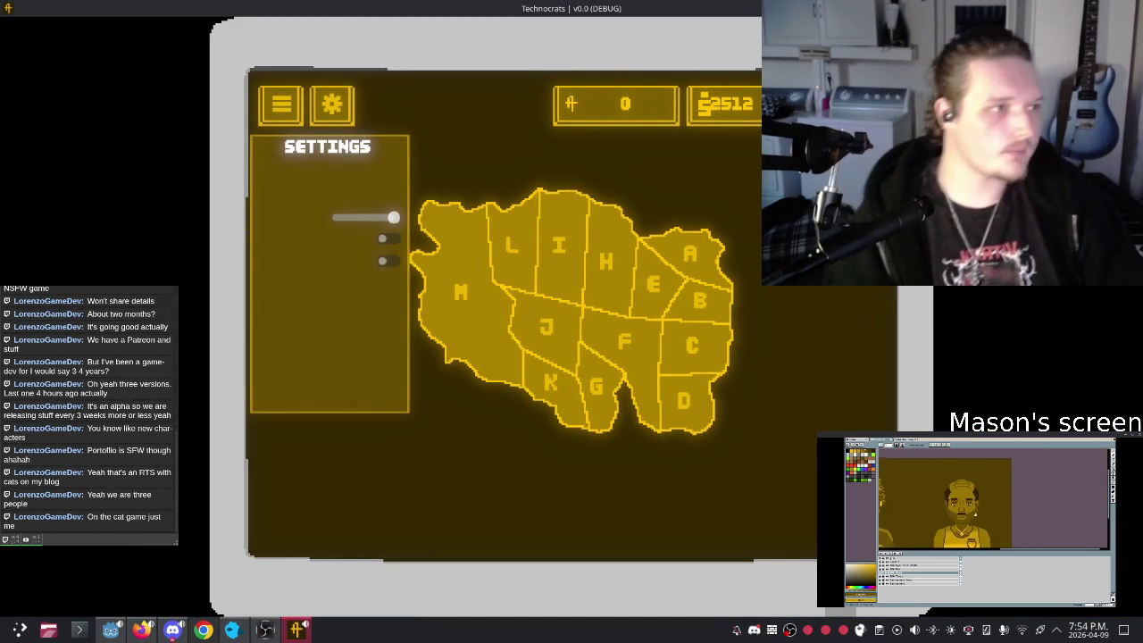
{"action": "key", "text": "alt+F4"}
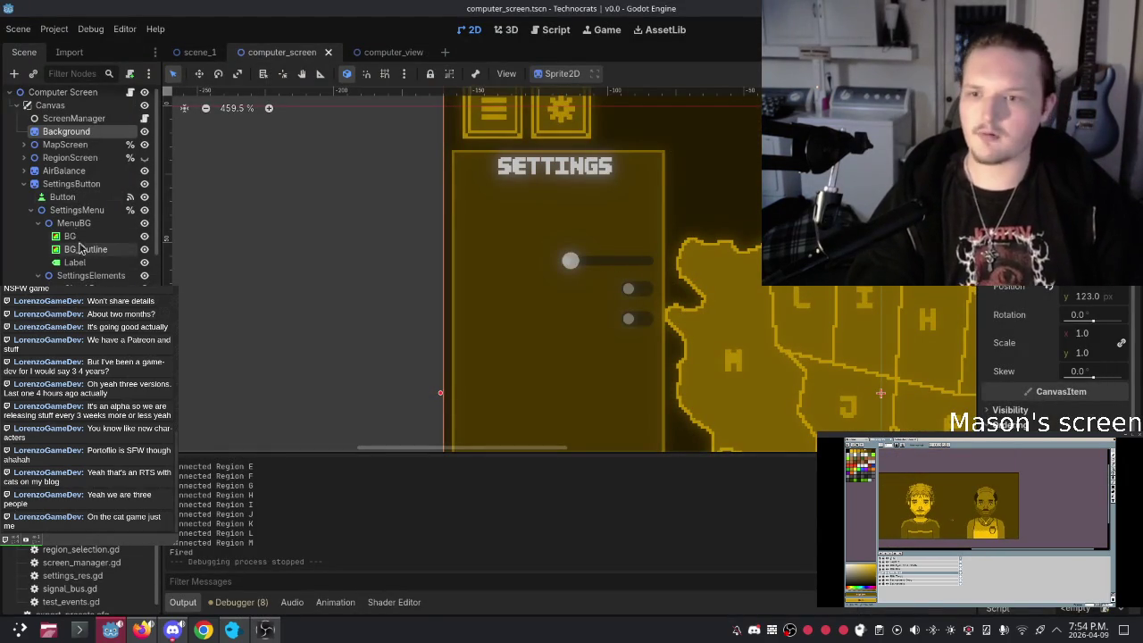
{"action": "left_click", "coordinate": [613, 305]}
{"action": "left_click", "coordinate": [76, 284], "text": "ctrl"}
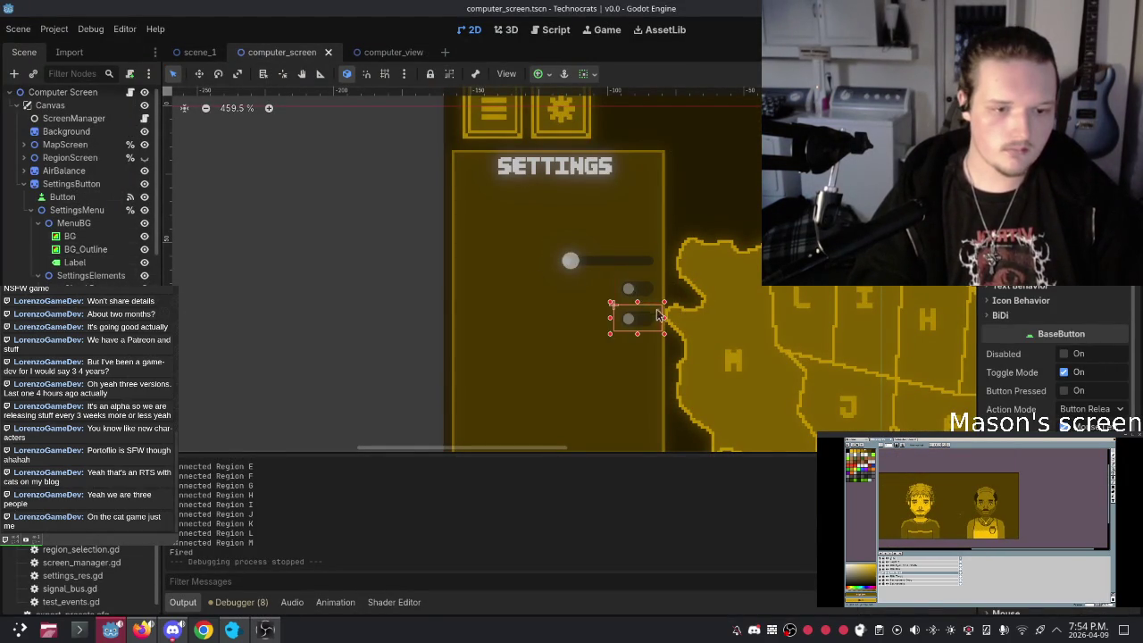
{"action": "left_click_drag", "start_coordinate": [638, 268], "coordinate": [640, 252]}
{"action": "key", "text": "ctrl+z"}
{"action": "left_click", "coordinate": [634, 353]}
Step: Reselect both toggles and move them about 52 px lower in the panel
{"action": "left_click_drag", "start_coordinate": [635, 354], "coordinate": [636, 357]}
{"action": "key", "text": "ctrl+z"}
{"action": "left_click", "coordinate": [80, 295]}
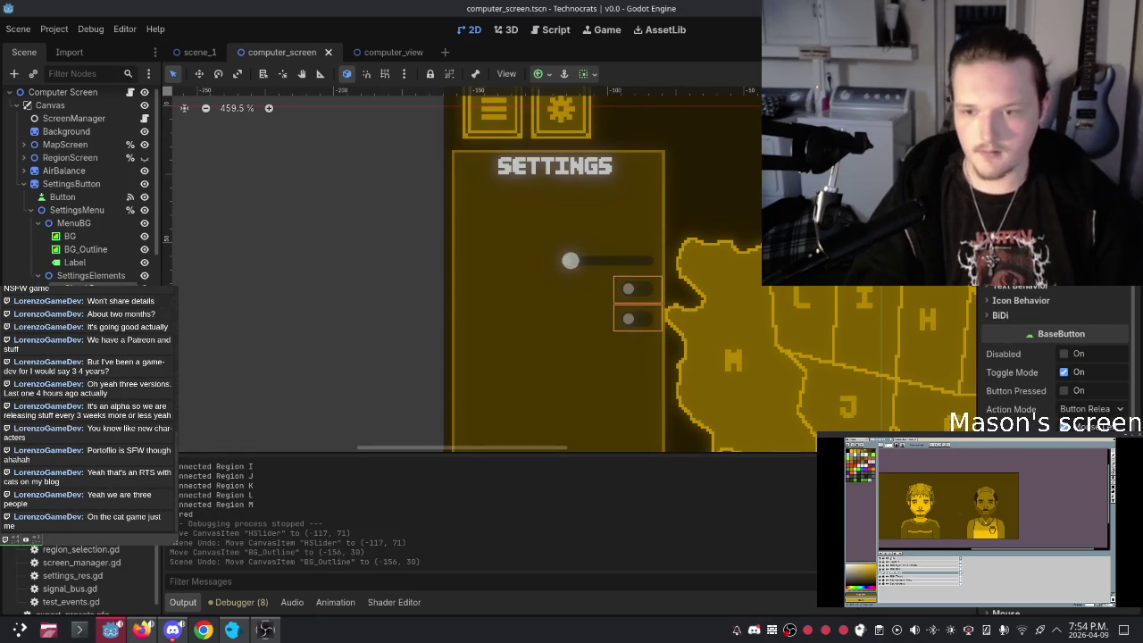
{"action": "key", "text": "w"}
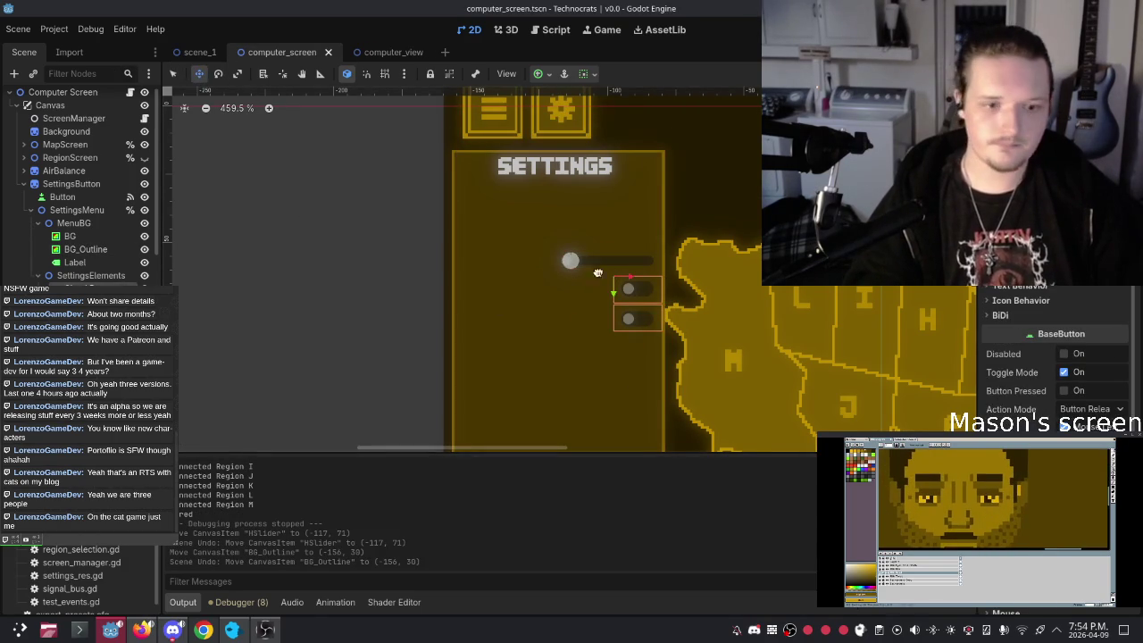
{"action": "left_click_drag", "start_coordinate": [610, 292], "coordinate": [615, 355]}
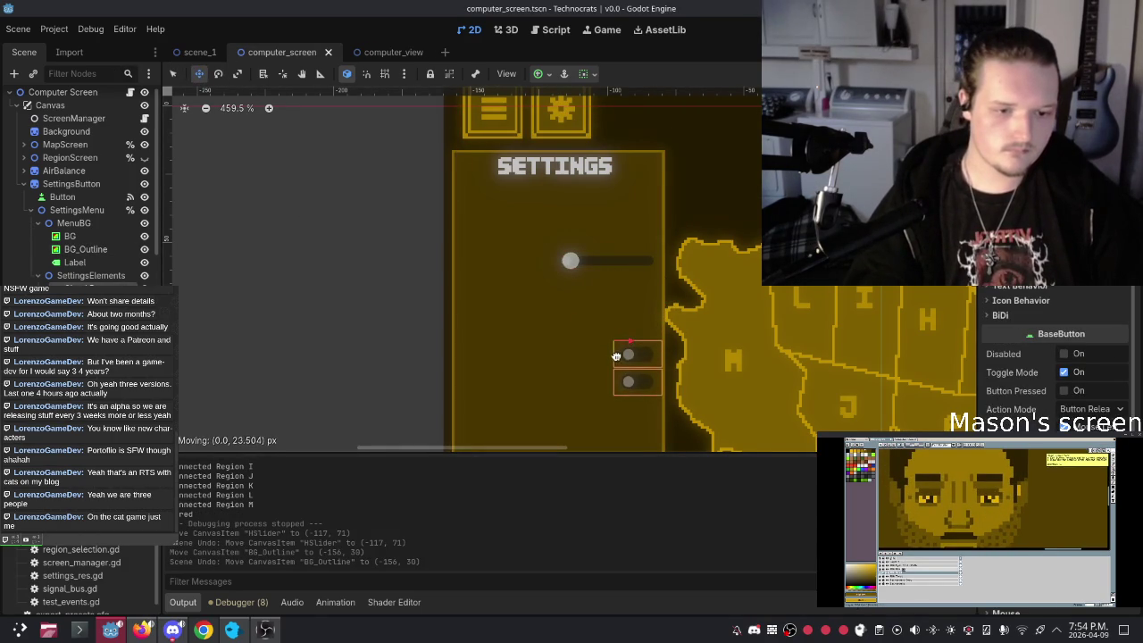
{"action": "key", "text": "Escape"}
{"action": "left_click_drag", "start_coordinate": [612, 289], "coordinate": [614, 335]}
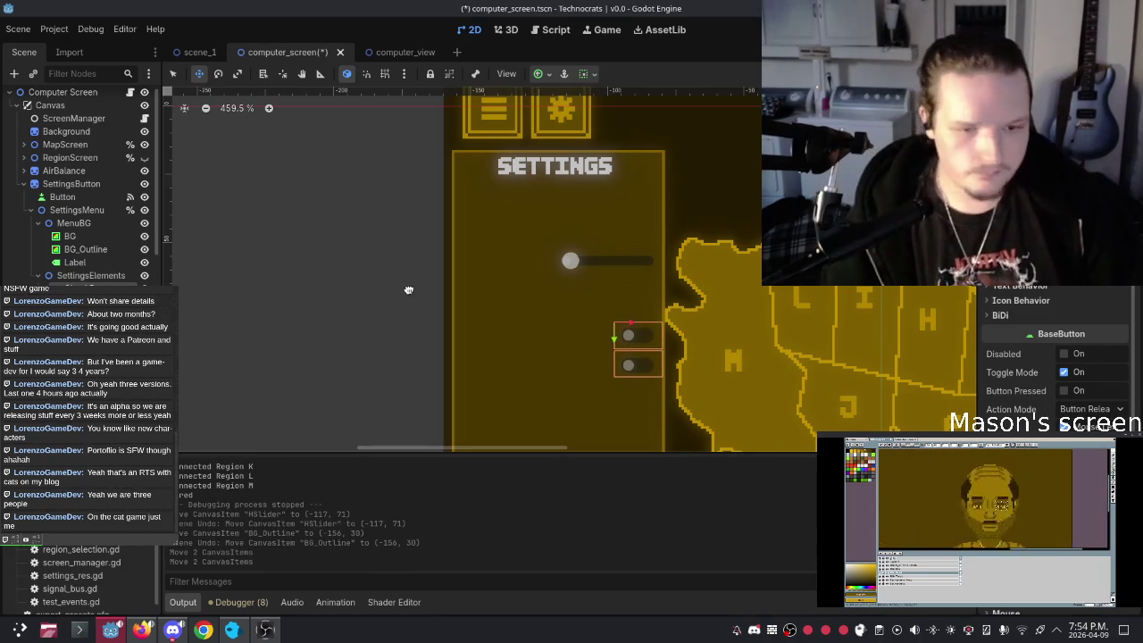
Step: Nudge the top toggle back up slightly so it sits at (-97, 89)
{"action": "left_click", "coordinate": [628, 335]}
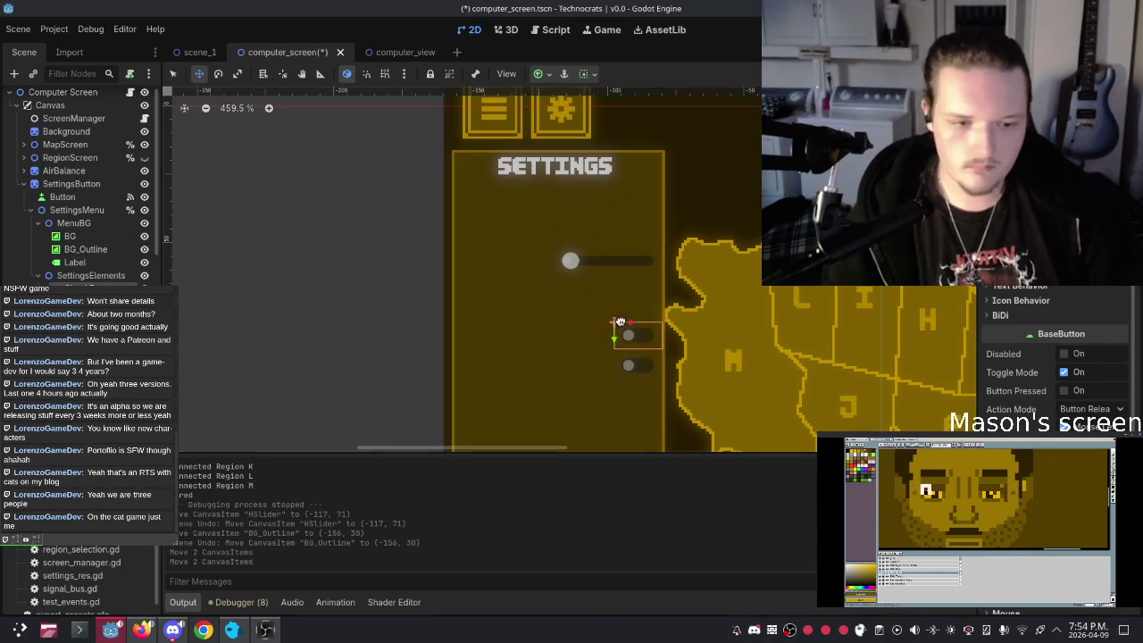
{"action": "left_click_drag", "start_coordinate": [615, 340], "coordinate": [618, 320]}
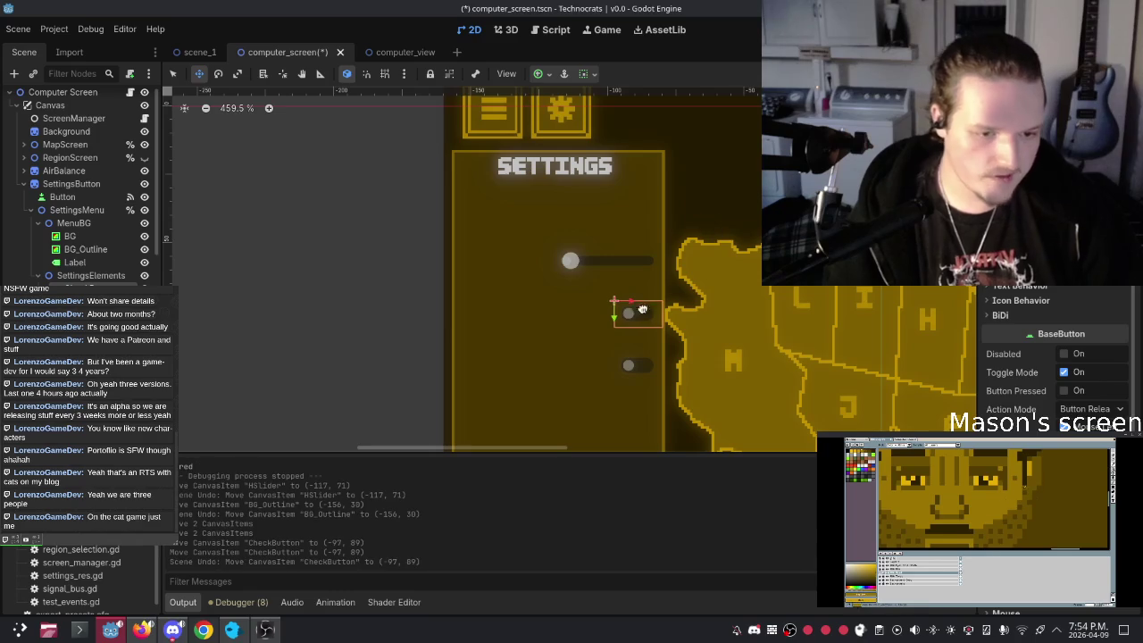
{"action": "mouse_move", "coordinate": [694, 262]}
{"action": "left_mouse_down"}
{"action": "mouse_move", "coordinate": [724, 265]}
{"action": "mouse_move", "coordinate": [757, 231]}
{"action": "left_mouse_up"}
{"action": "scroll", "coordinate": [612, 268], "scroll_direction": "down", "scroll_amount": 1}
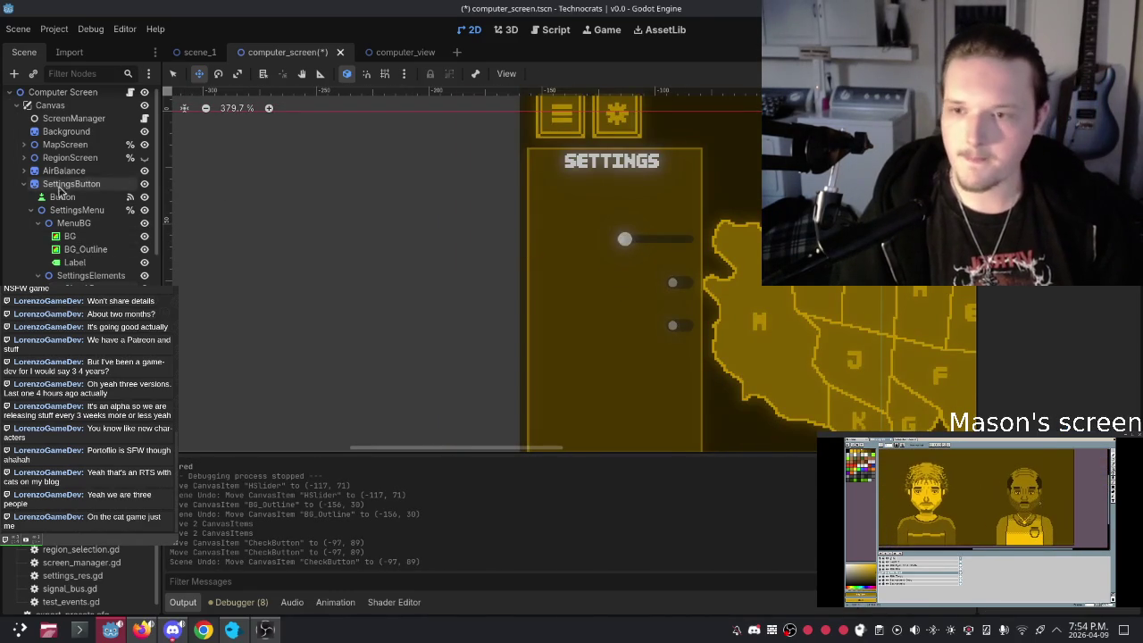
{"action": "right_click", "coordinate": [68, 279]}
Step: Add a Label child to SettingsElements with the text 'MMMM'
{"action": "left_click", "coordinate": [90, 282]}
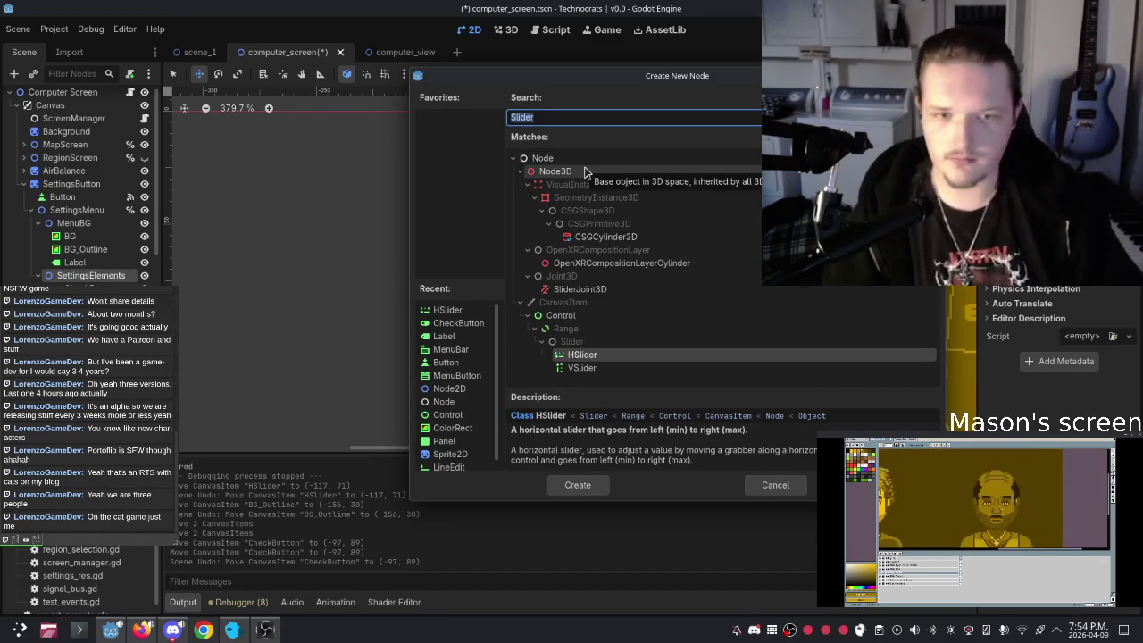
{"action": "key", "text": "BackSpace"}
{"action": "type", "text": "la"}
{"action": "key", "text": "Return"}
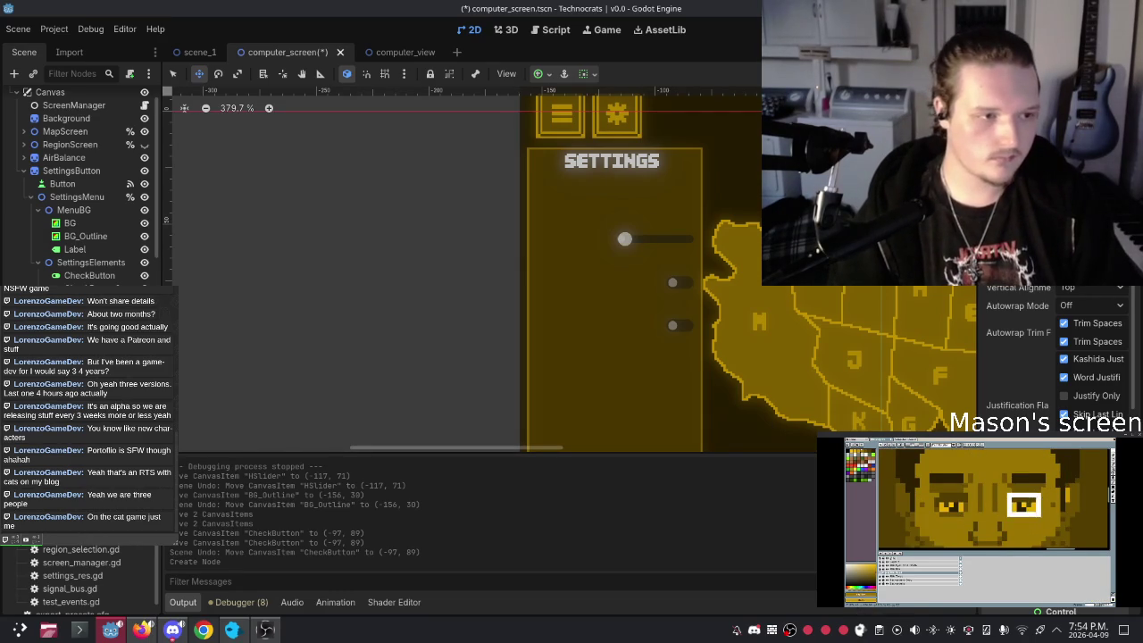
{"action": "type", "text": "M"}
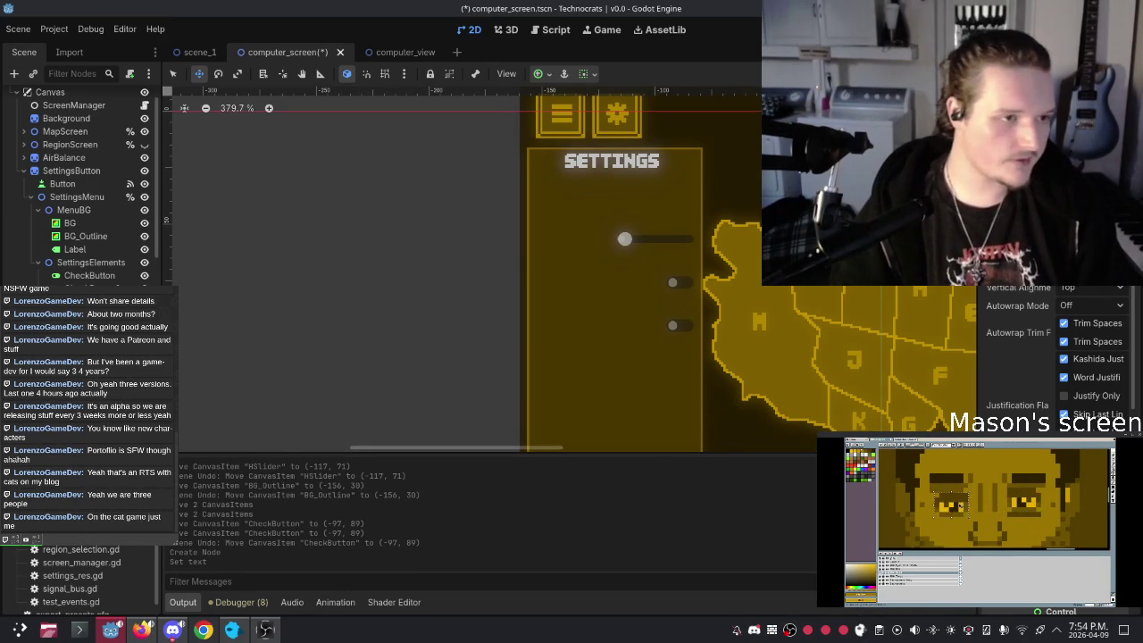
{"action": "type", "text": "M"}
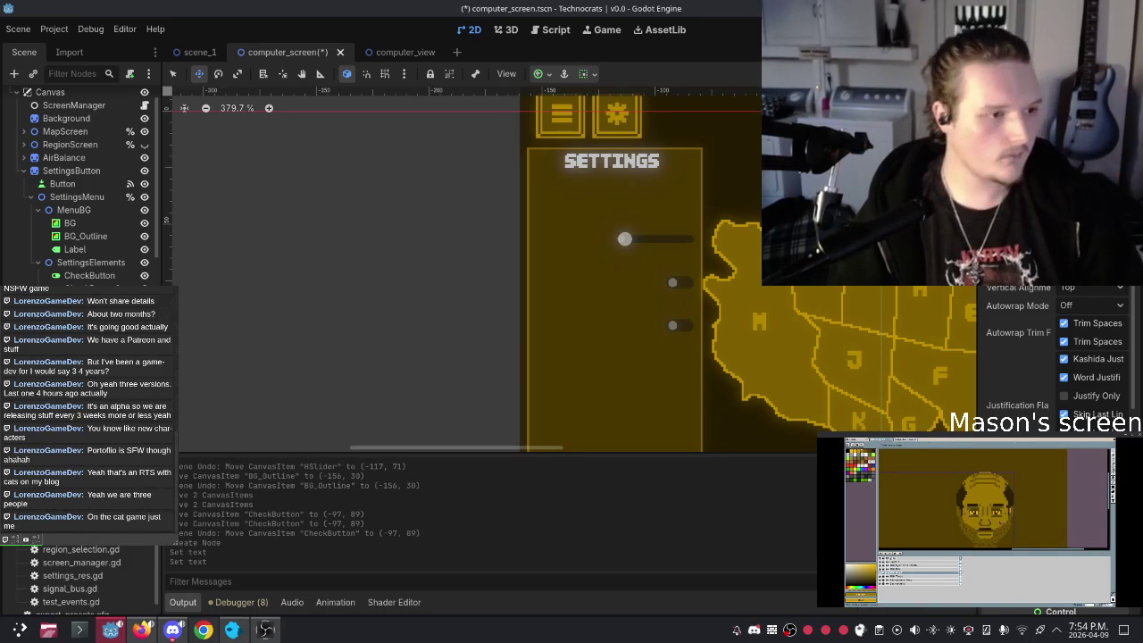
{"action": "type", "text": "M"}
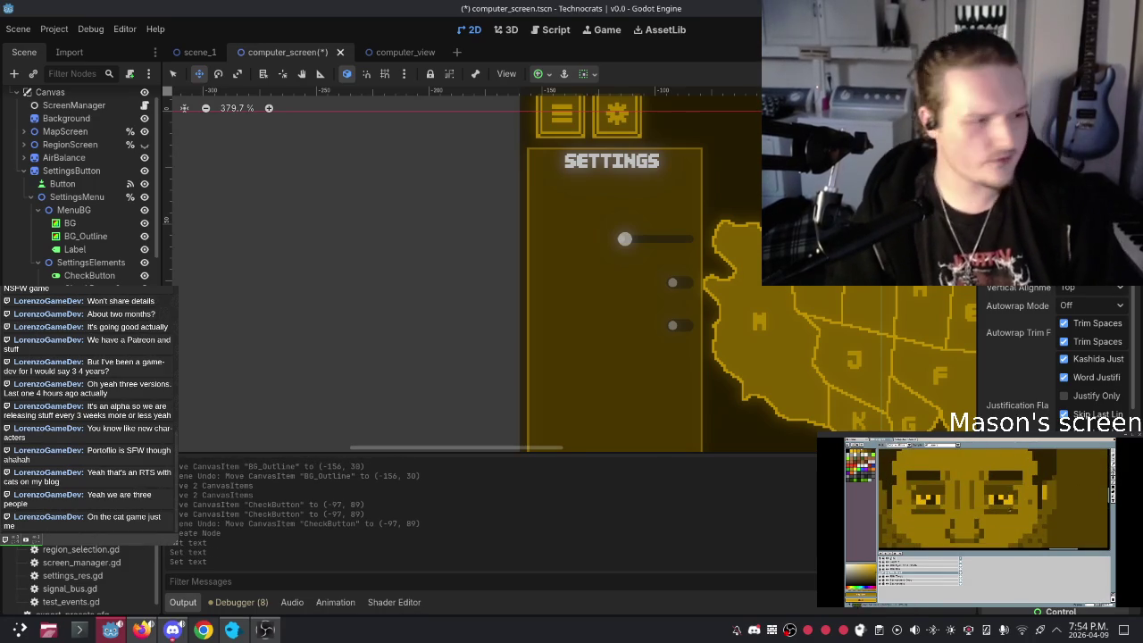
{"action": "type", "text": "M"}
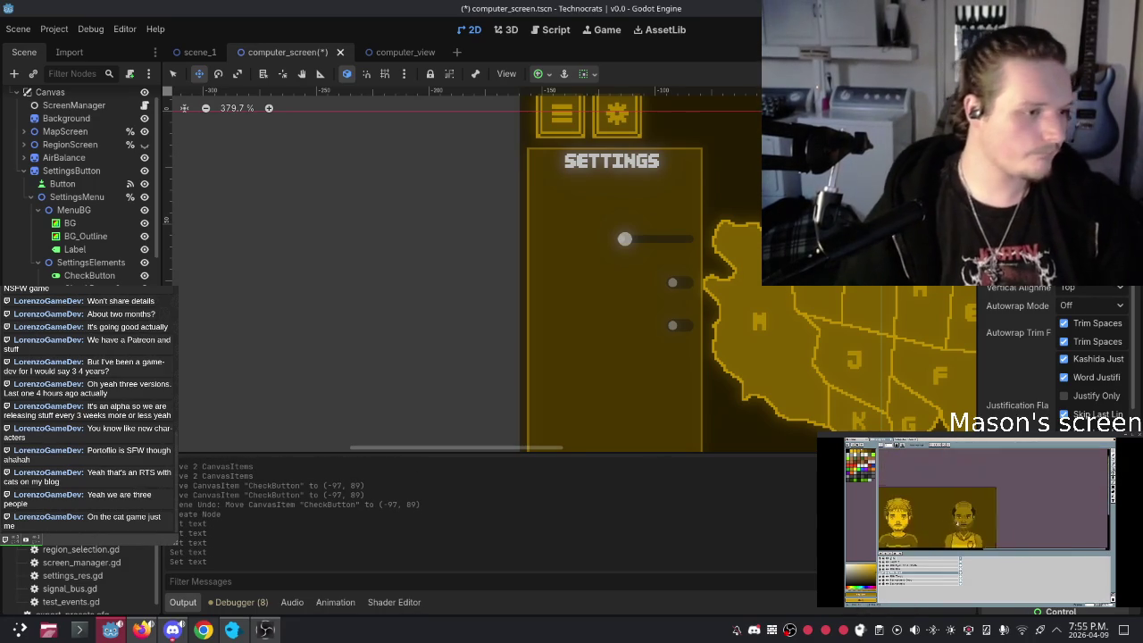
Step: Give the label new LabelSettings using Technocrats.otf as its font
{"action": "left_click", "coordinate": [1078, 289]}
{"action": "left_click", "coordinate": [1078, 287]}
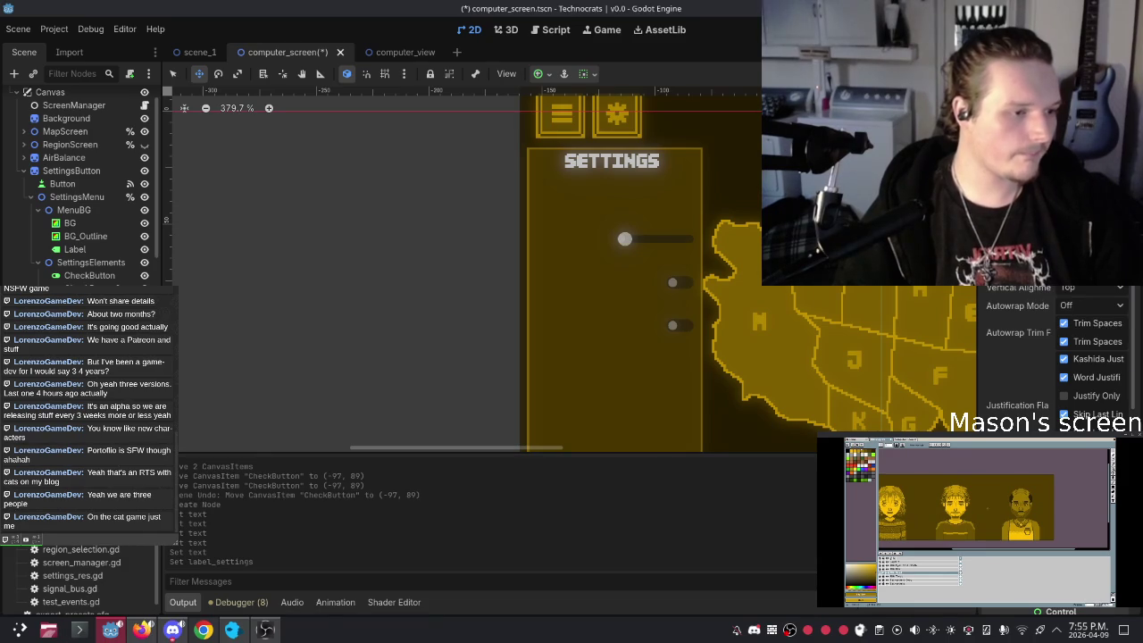
{"action": "left_click", "coordinate": [1003, 305]}
{"action": "left_click", "coordinate": [1081, 322]}
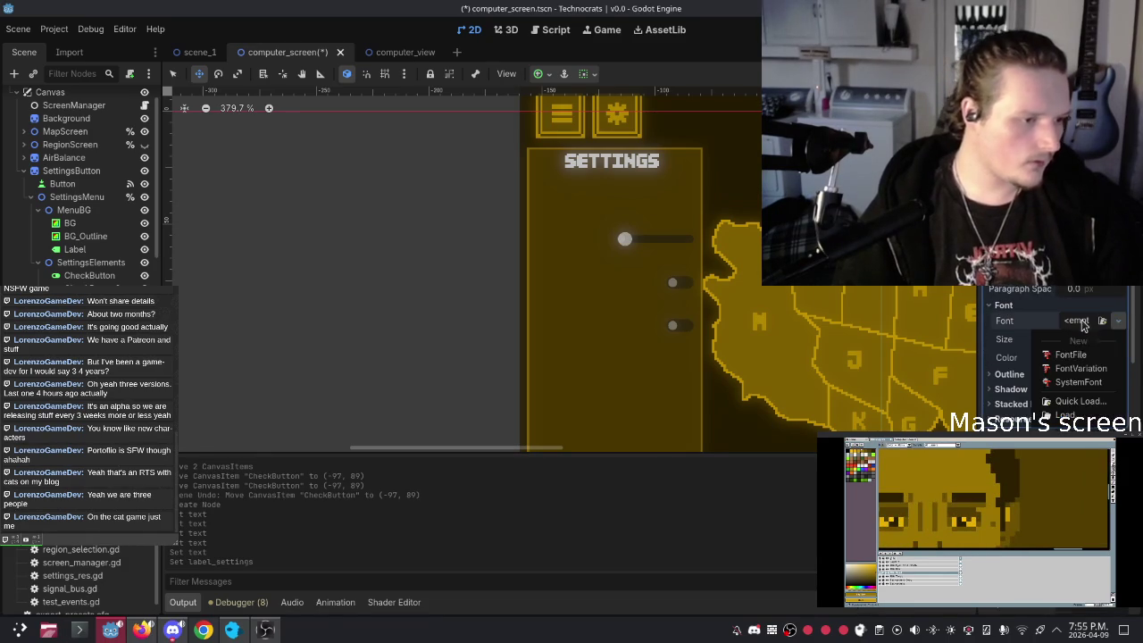
{"action": "left_click", "coordinate": [1101, 329]}
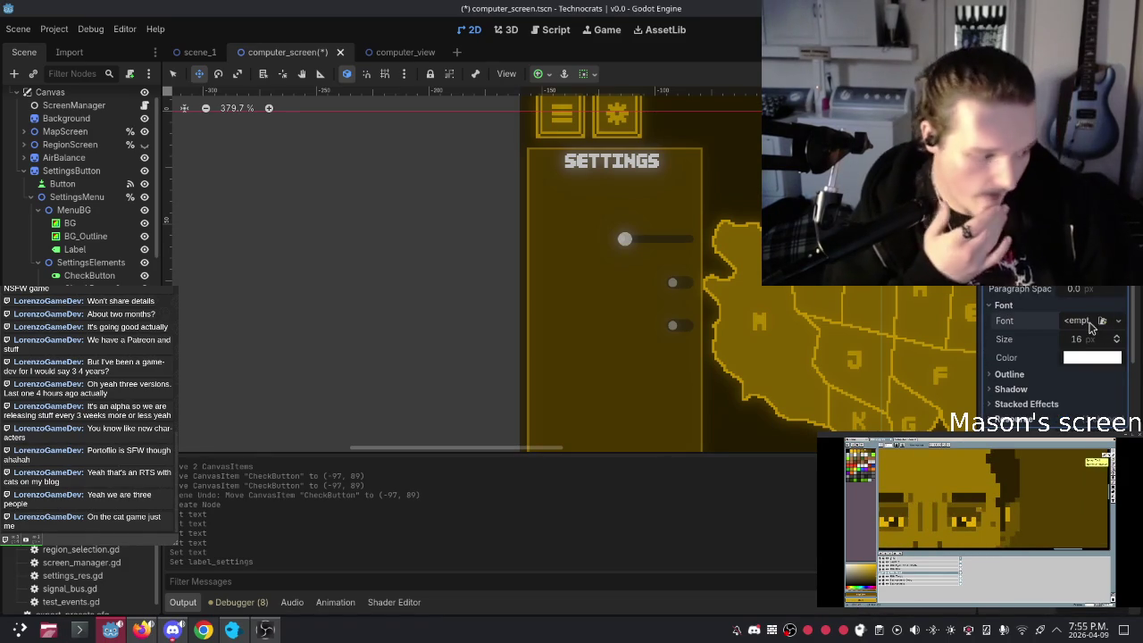
{"action": "left_click", "coordinate": [1101, 321]}
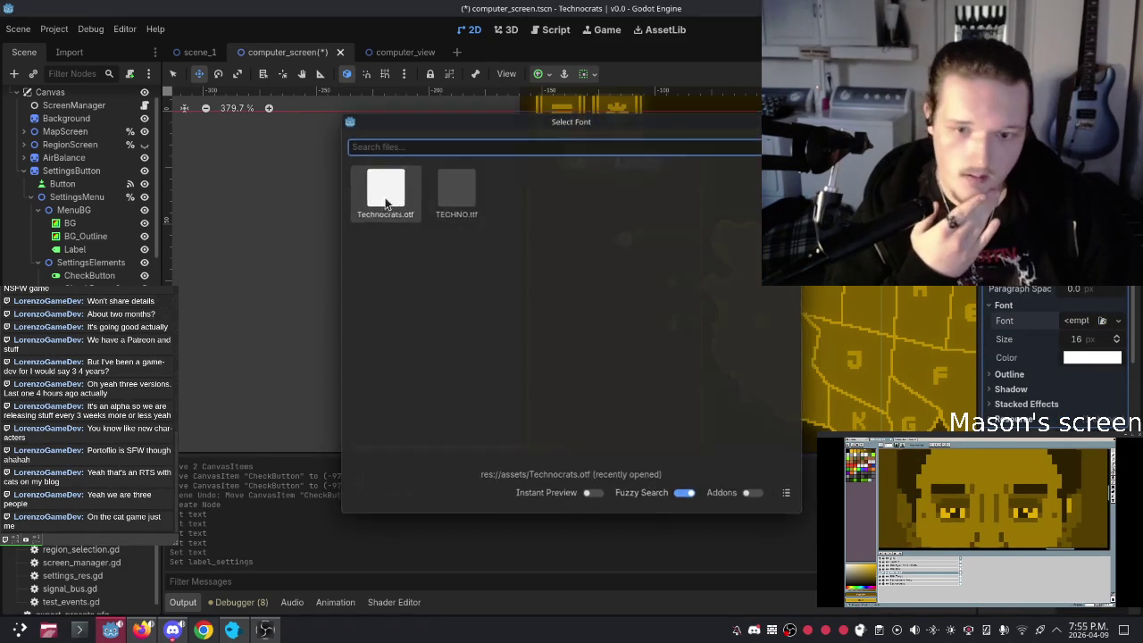
{"action": "left_click", "coordinate": [385, 205]}
{"action": "scroll", "coordinate": [612, 327], "scroll_direction": "down", "scroll_amount": 2}
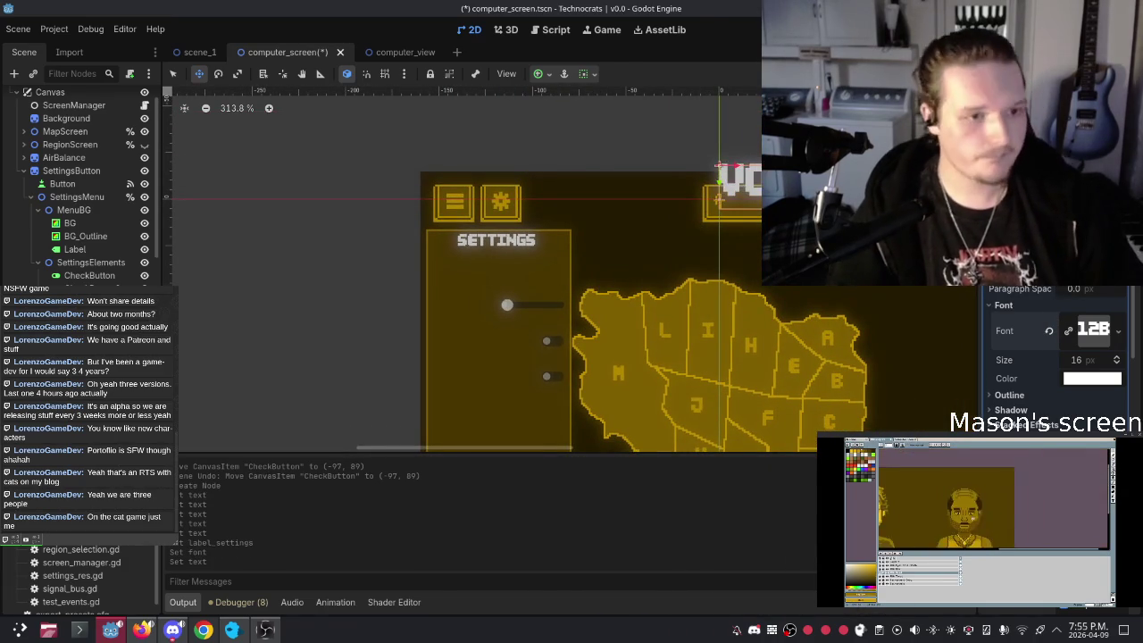
{"action": "right_click", "coordinate": [1044, 99]}
Step: Move the VOLUME label into the settings panel and set its font size to 4
{"action": "key", "text": "Escape"}
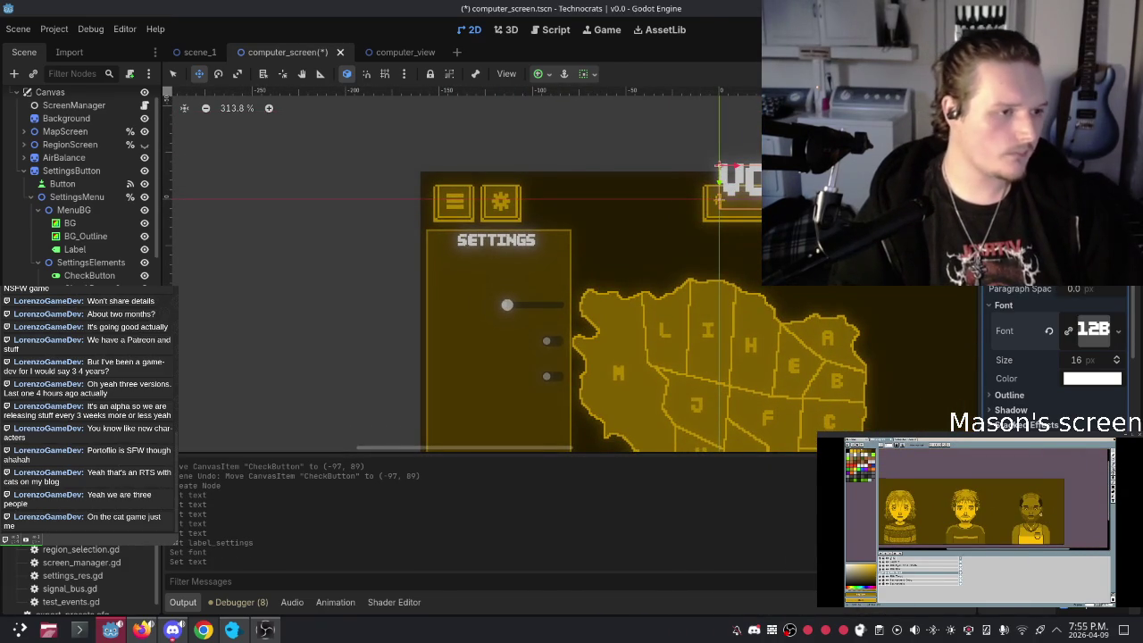
{"action": "mouse_move", "coordinate": [780, 177]}
{"action": "left_mouse_down"}
{"action": "mouse_move", "coordinate": [469, 275]}
{"action": "mouse_move", "coordinate": [479, 278]}
{"action": "left_mouse_up"}
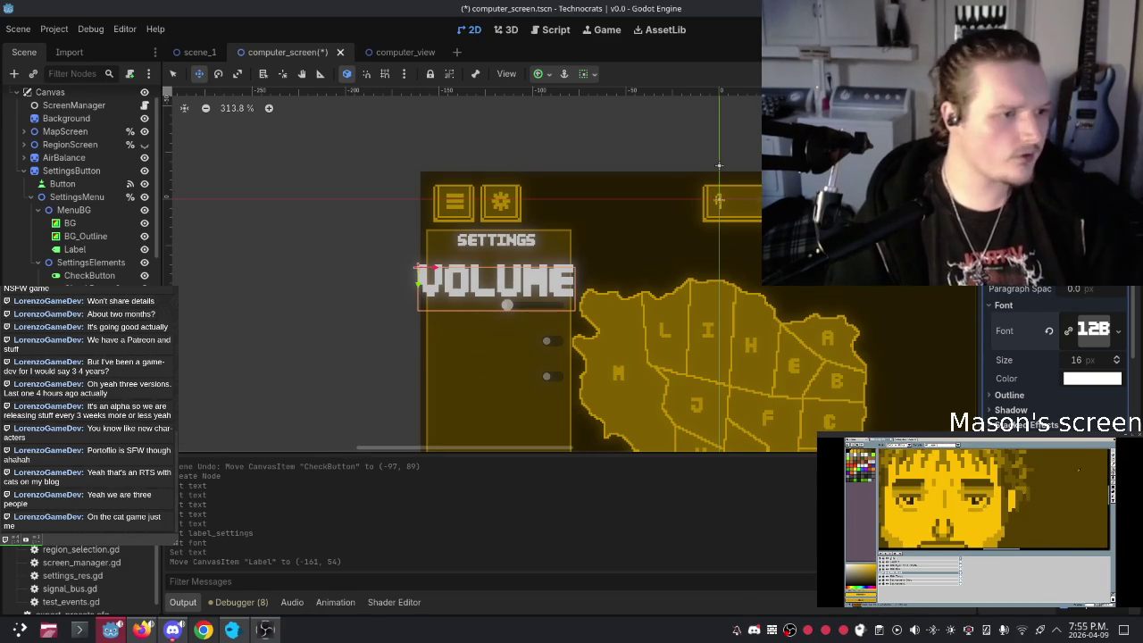
{"action": "left_click", "coordinate": [1076, 359]}
{"action": "type", "text": "8"}
{"action": "key", "text": "Return"}
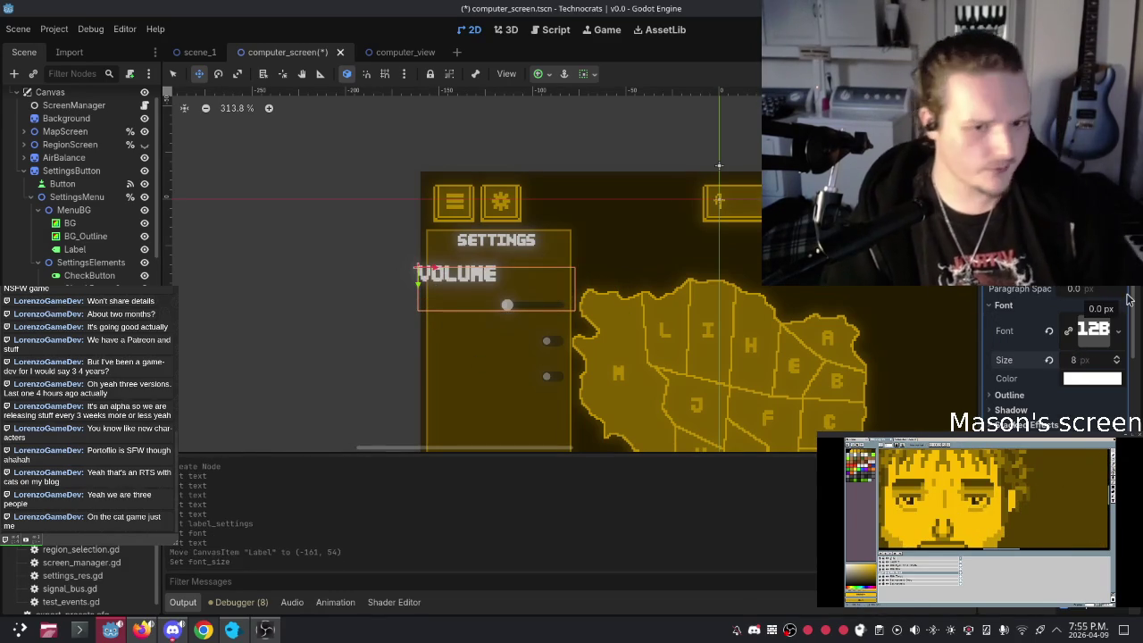
{"action": "left_click_drag", "start_coordinate": [445, 287], "coordinate": [507, 301]}
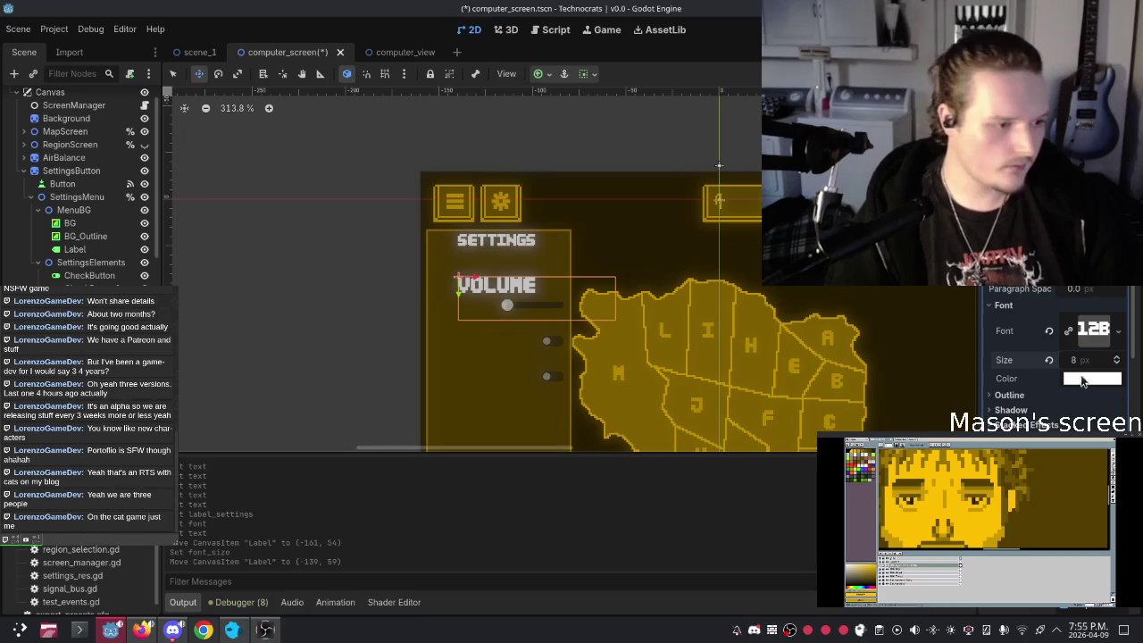
{"action": "type", "text": "4"}
{"action": "key", "text": "Return"}
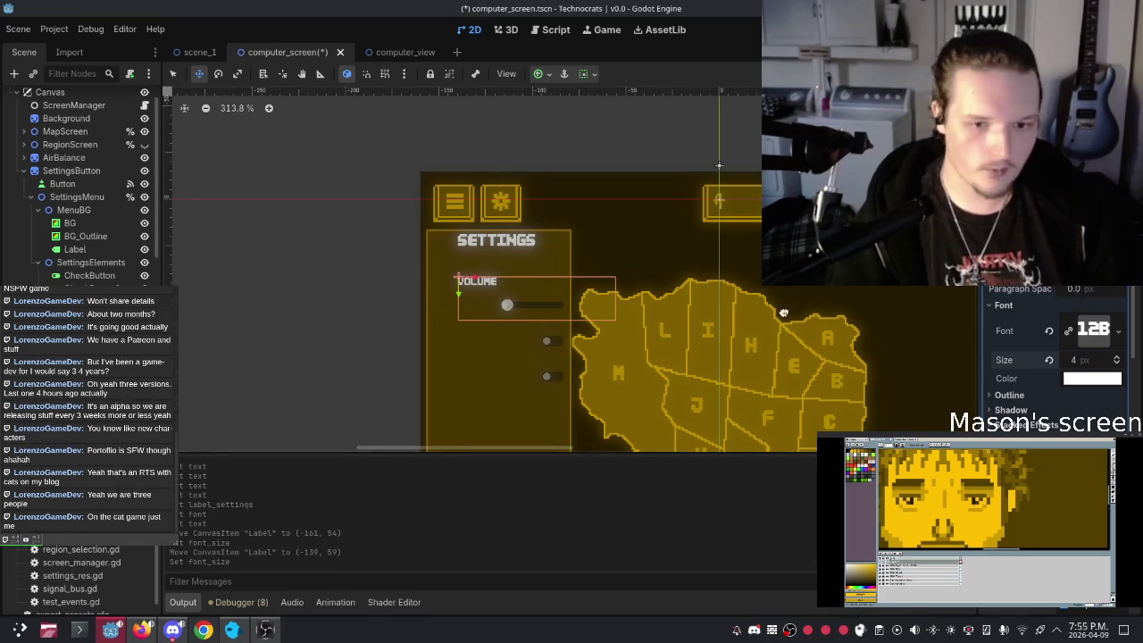
{"action": "mouse_move", "coordinate": [503, 300]}
{"action": "left_mouse_down"}
{"action": "mouse_move", "coordinate": [536, 304]}
{"action": "mouse_move", "coordinate": [522, 303]}
{"action": "mouse_move", "coordinate": [525, 314]}
{"action": "left_mouse_up"}
Step: Shrink the VOLUME label box to 75 by 23 and centre its text horizontally
{"action": "left_click", "coordinate": [176, 74]}
{"action": "scroll", "coordinate": [523, 304], "scroll_direction": "up", "scroll_amount": 5}
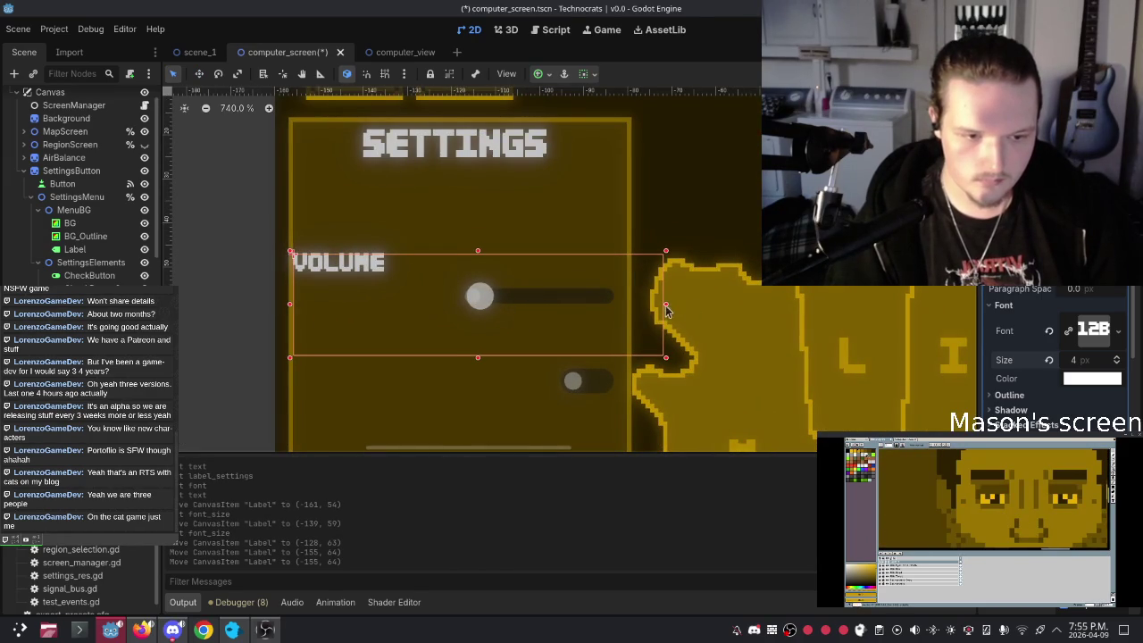
{"action": "left_click_drag", "start_coordinate": [459, 357], "coordinate": [492, 284]}
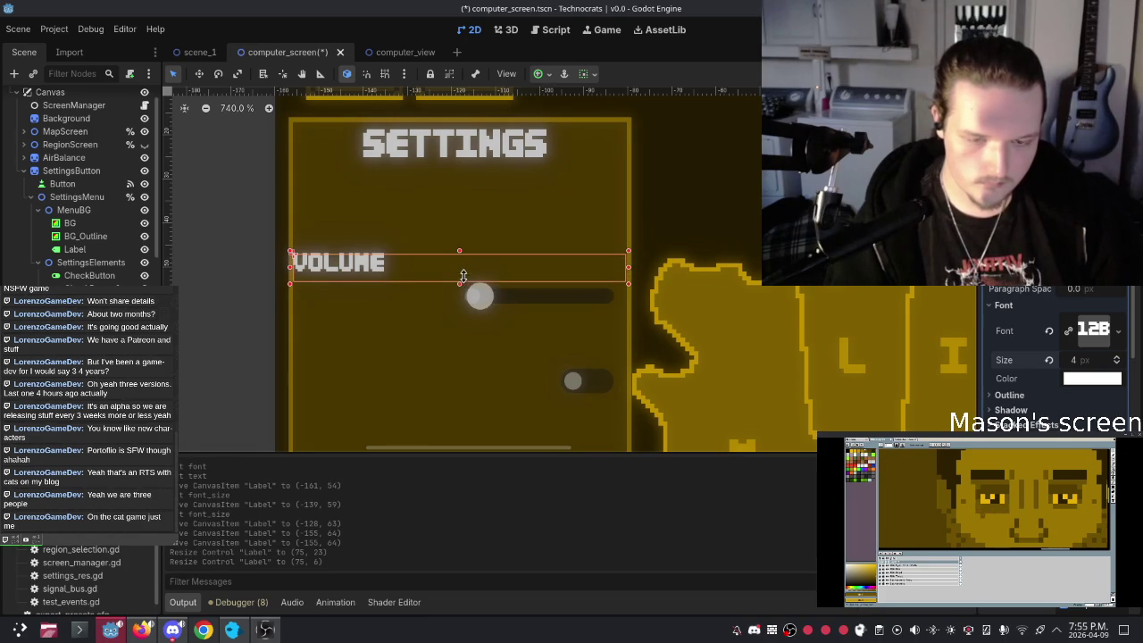
{"action": "left_click_drag", "start_coordinate": [459, 287], "coordinate": [459, 279]}
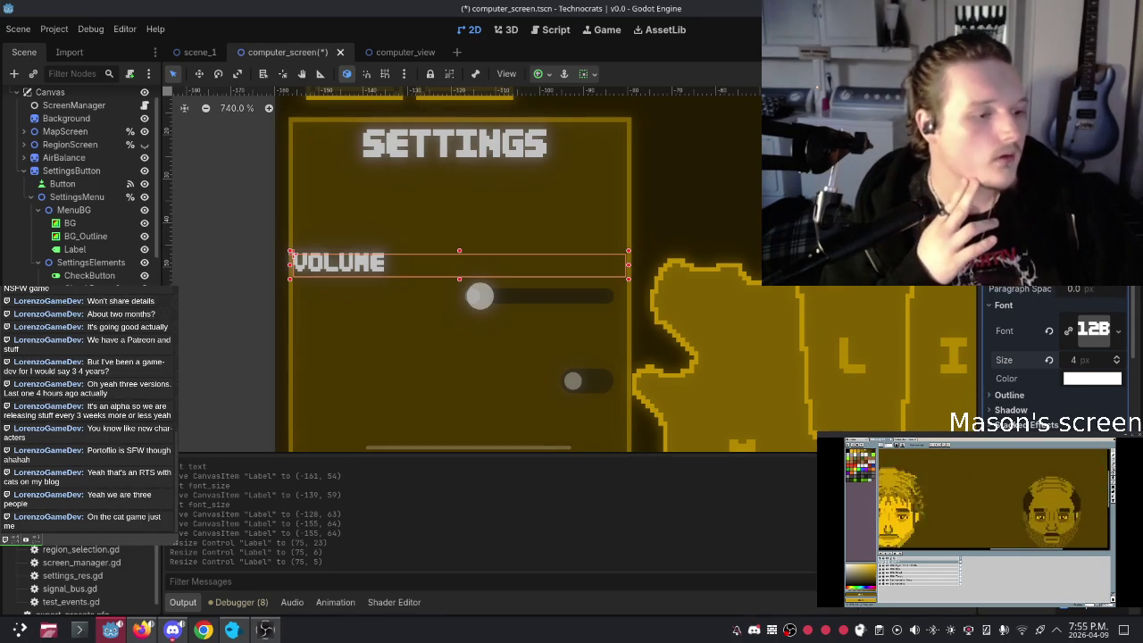
{"action": "left_click", "coordinate": [1071, 473]}
{"action": "left_click", "coordinate": [1071, 500]}
{"action": "left_click", "coordinate": [864, 340]}
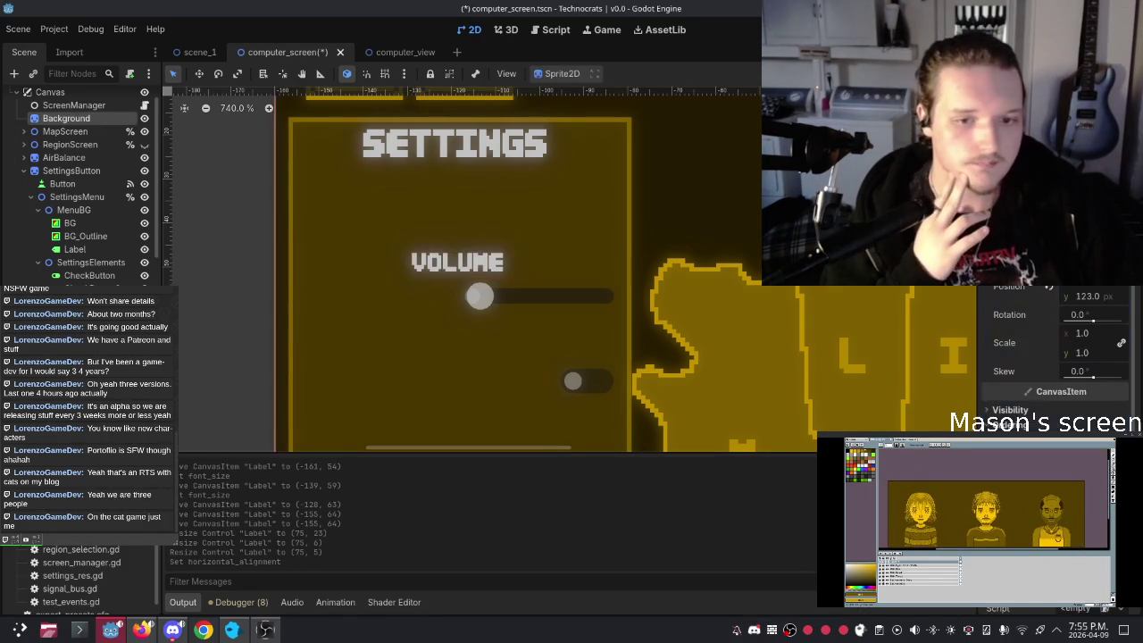
Step: Stretch the volume slider's left edge further left and fine-tune its position
{"action": "scroll", "coordinate": [545, 276], "scroll_direction": "down", "scroll_amount": 2}
{"action": "scroll", "coordinate": [517, 322], "scroll_direction": "up", "scroll_amount": 1}
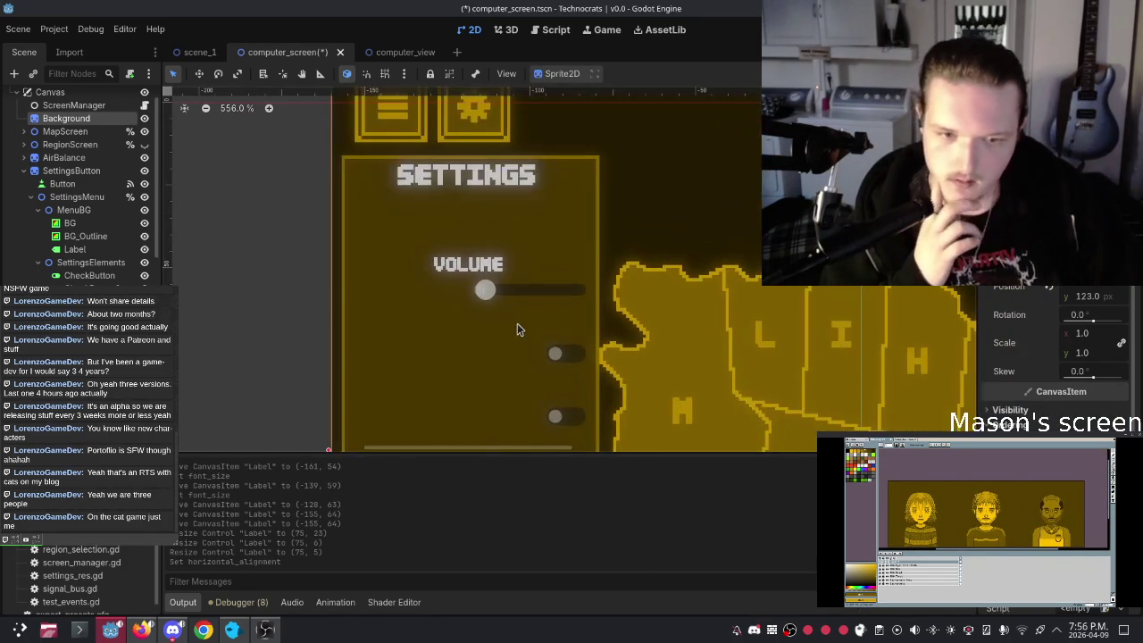
{"action": "left_click", "coordinate": [482, 292]}
{"action": "left_click_drag", "start_coordinate": [470, 294], "coordinate": [348, 294]}
{"action": "scroll", "coordinate": [332, 328], "scroll_direction": "up", "scroll_amount": 2}
{"action": "scroll", "coordinate": [334, 326], "scroll_direction": "up", "scroll_amount": 1}
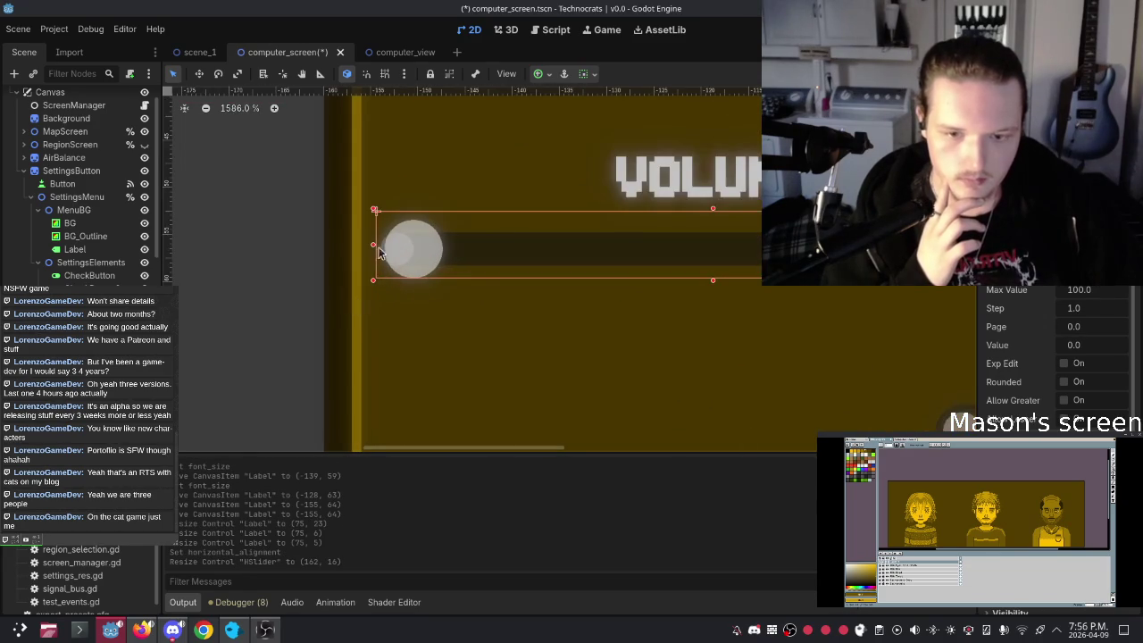
{"action": "left_click_drag", "start_coordinate": [378, 247], "coordinate": [384, 247]}
{"action": "scroll", "coordinate": [361, 353], "scroll_direction": "down", "scroll_amount": 1}
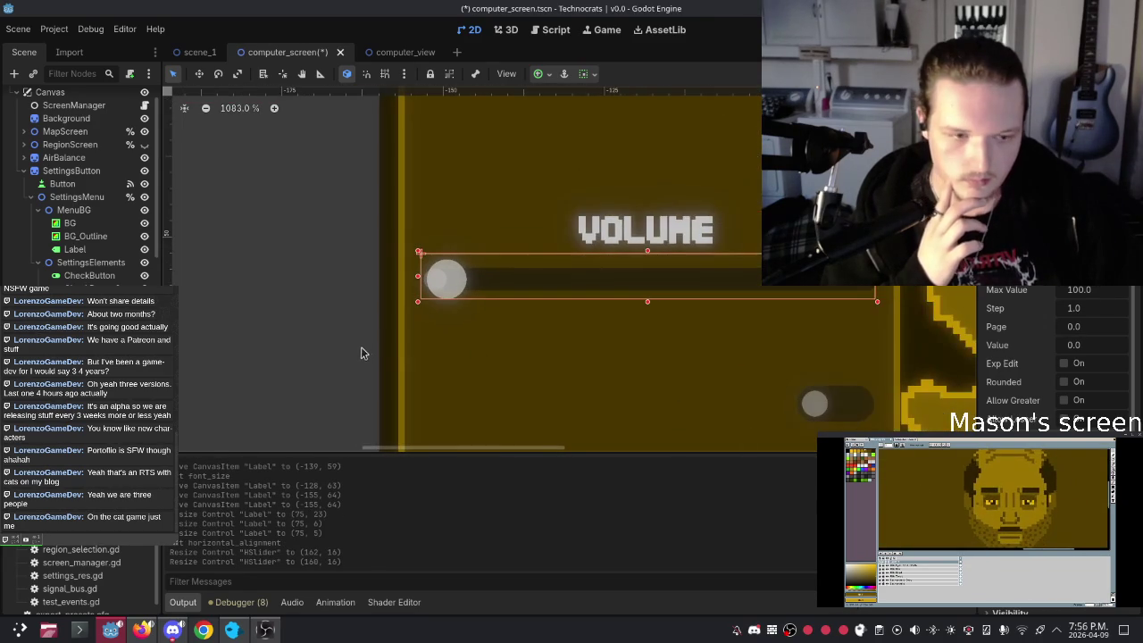
Step: Recolour the SETTINGS title's font to the gold sampled from the map
{"action": "left_click", "coordinate": [486, 348]}
{"action": "scroll", "coordinate": [487, 349], "scroll_direction": "down", "scroll_amount": 3}
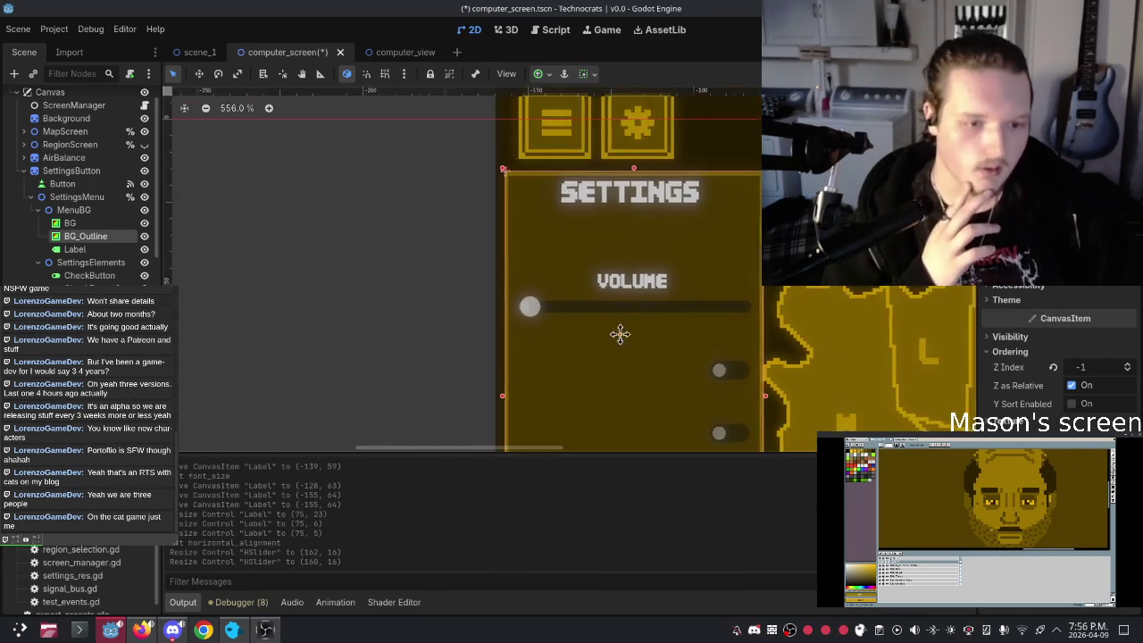
{"action": "scroll", "coordinate": [580, 254], "scroll_direction": "down", "scroll_amount": 1}
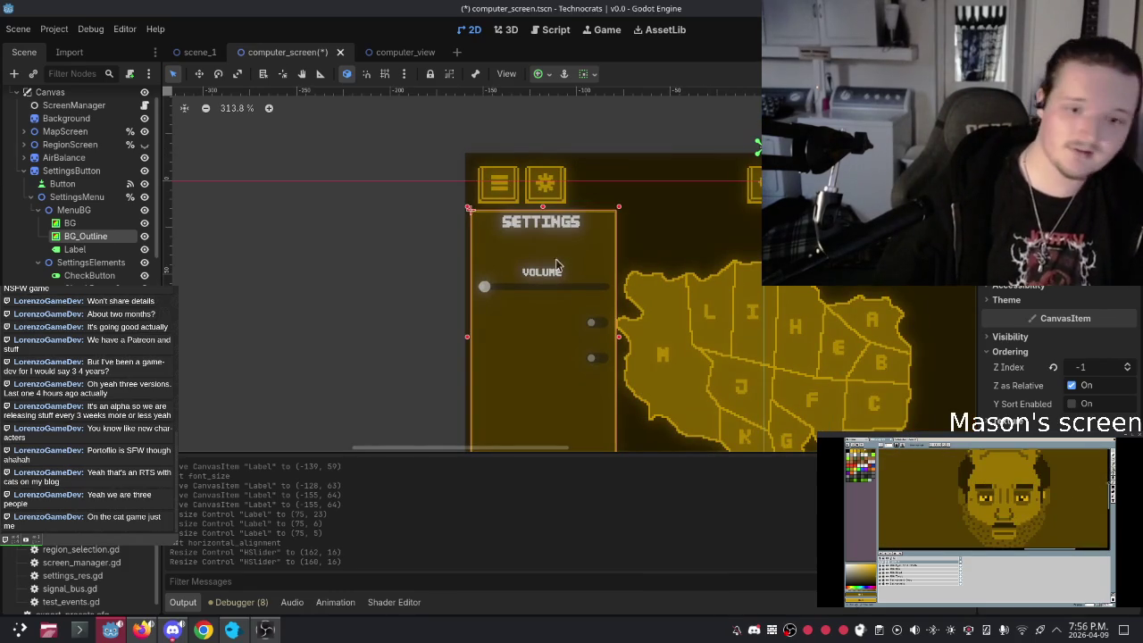
{"action": "left_click", "coordinate": [563, 278]}
{"action": "left_click", "coordinate": [547, 225]}
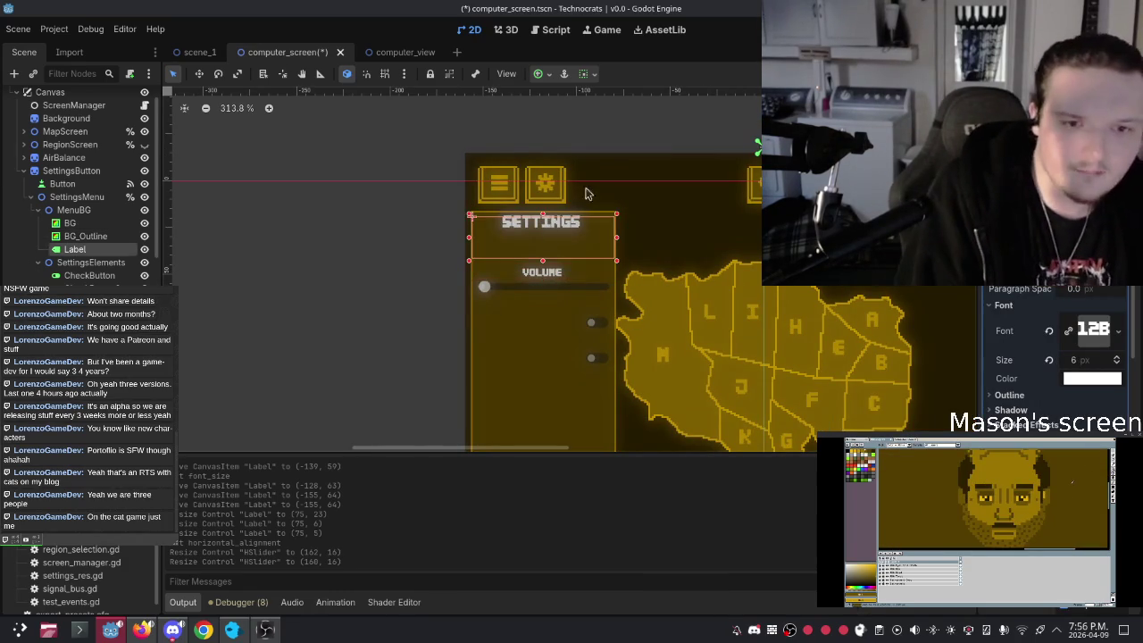
{"action": "left_click", "coordinate": [1091, 378]}
{"action": "left_click", "coordinate": [973, 187]}
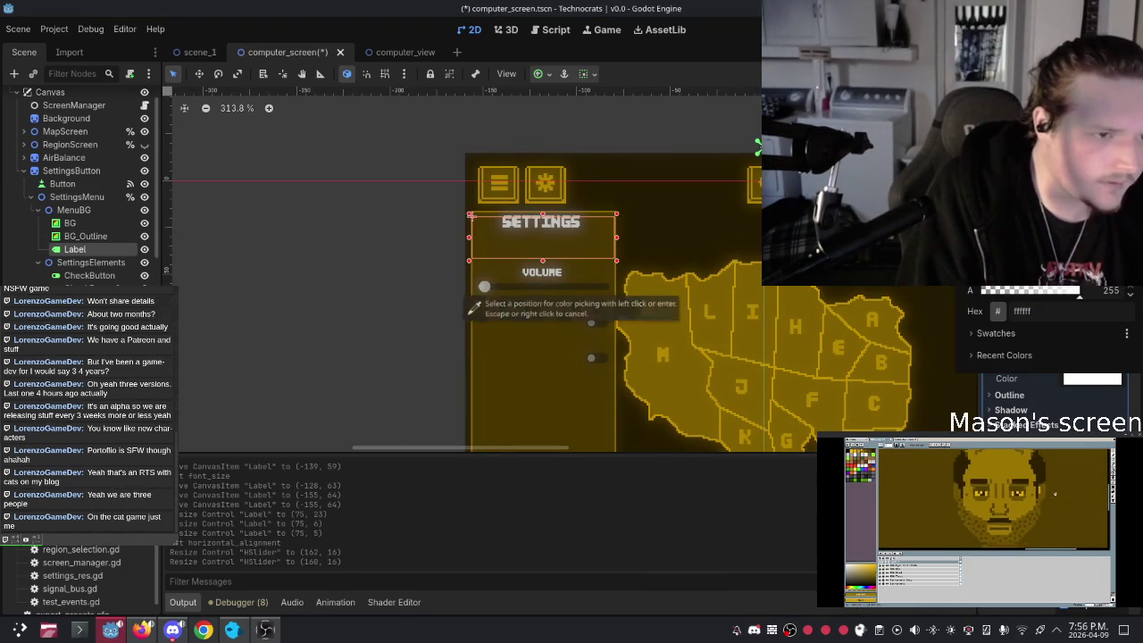
{"action": "left_click", "coordinate": [779, 297]}
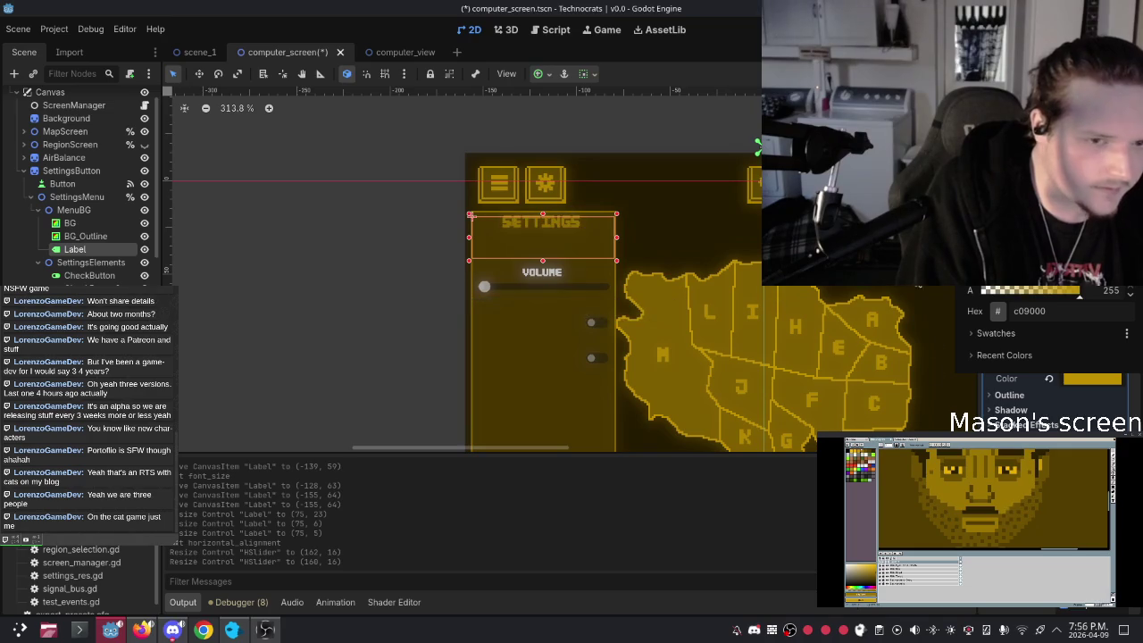
{"action": "left_click", "coordinate": [675, 166]}
Step: Nudge the SETTINGS title to (-156, 38) and the VOLUME label down to (-155, 65)
{"action": "left_click", "coordinate": [511, 225]}
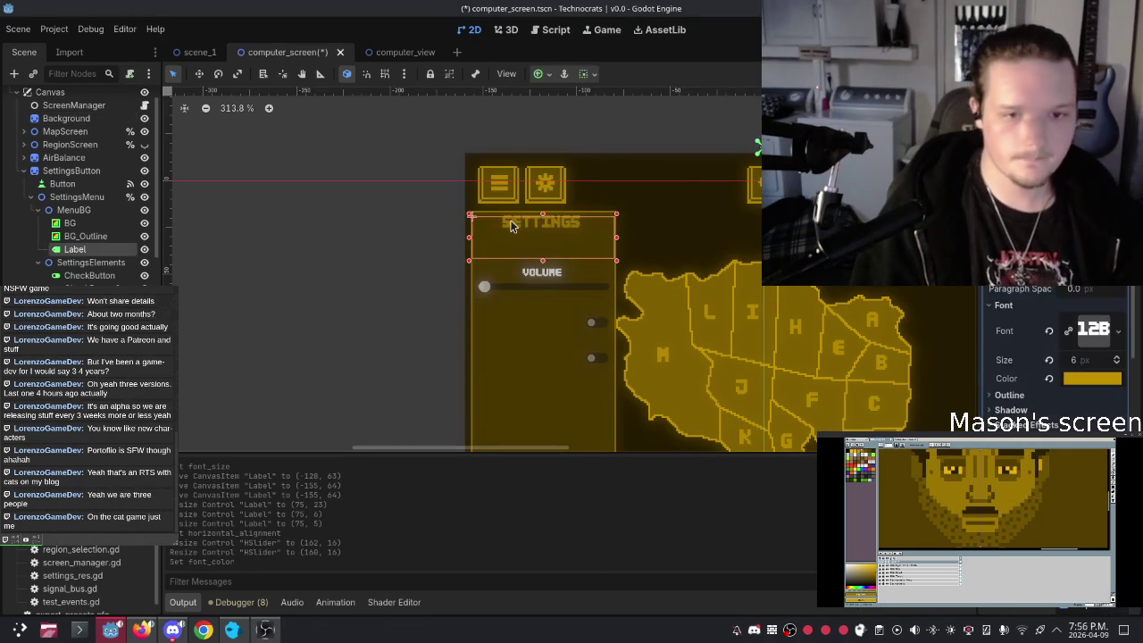
{"action": "left_click_drag", "start_coordinate": [510, 224], "coordinate": [511, 225]}
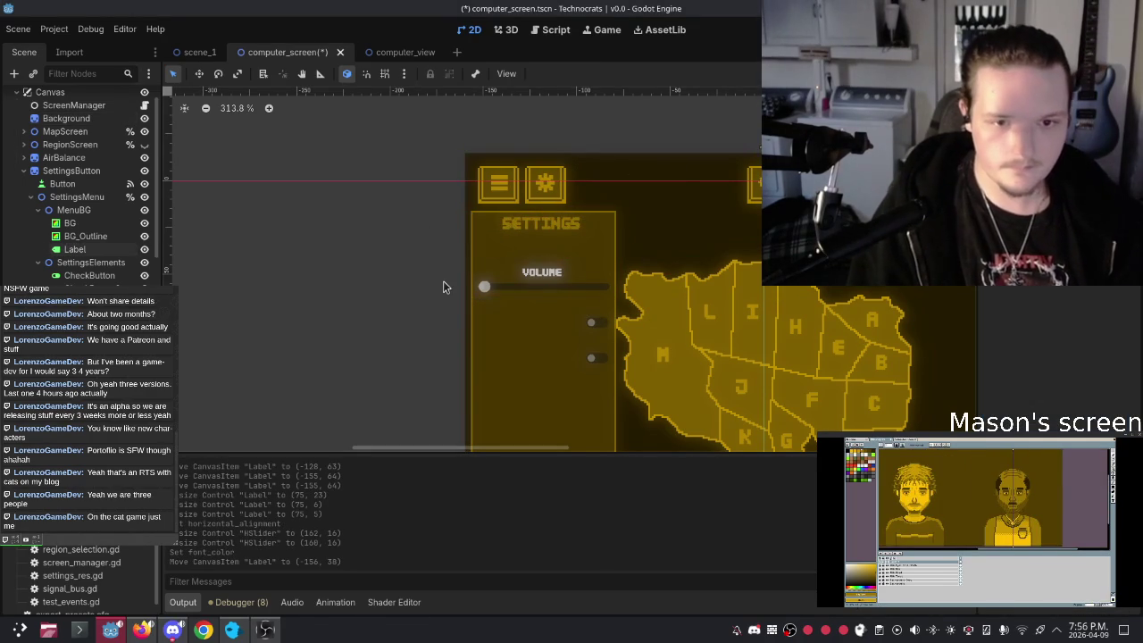
{"action": "left_click", "coordinate": [555, 277]}
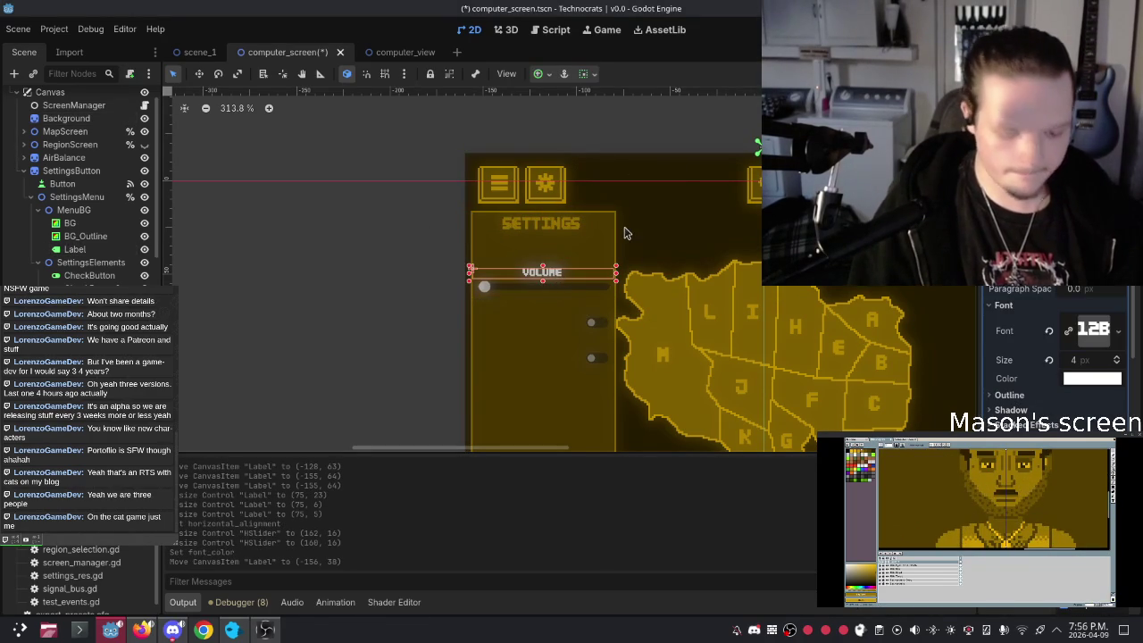
{"action": "key", "text": "Down"}
{"action": "left_click", "coordinate": [406, 383]}
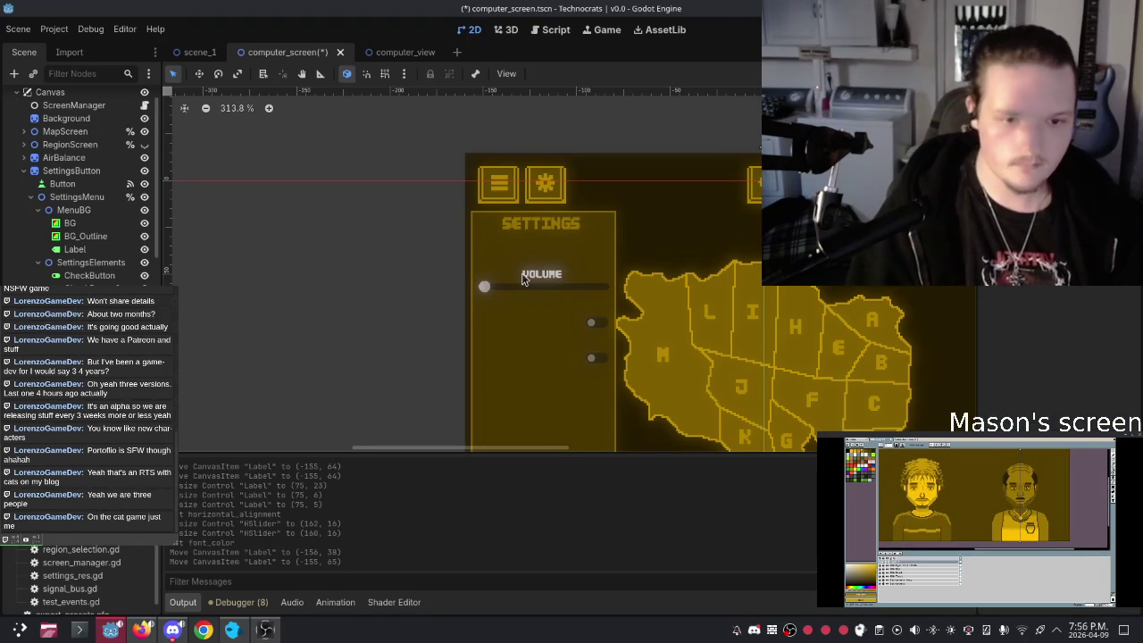
{"action": "scroll", "coordinate": [589, 308], "scroll_direction": "down", "scroll_amount": 3}
{"action": "left_click", "coordinate": [549, 234]}
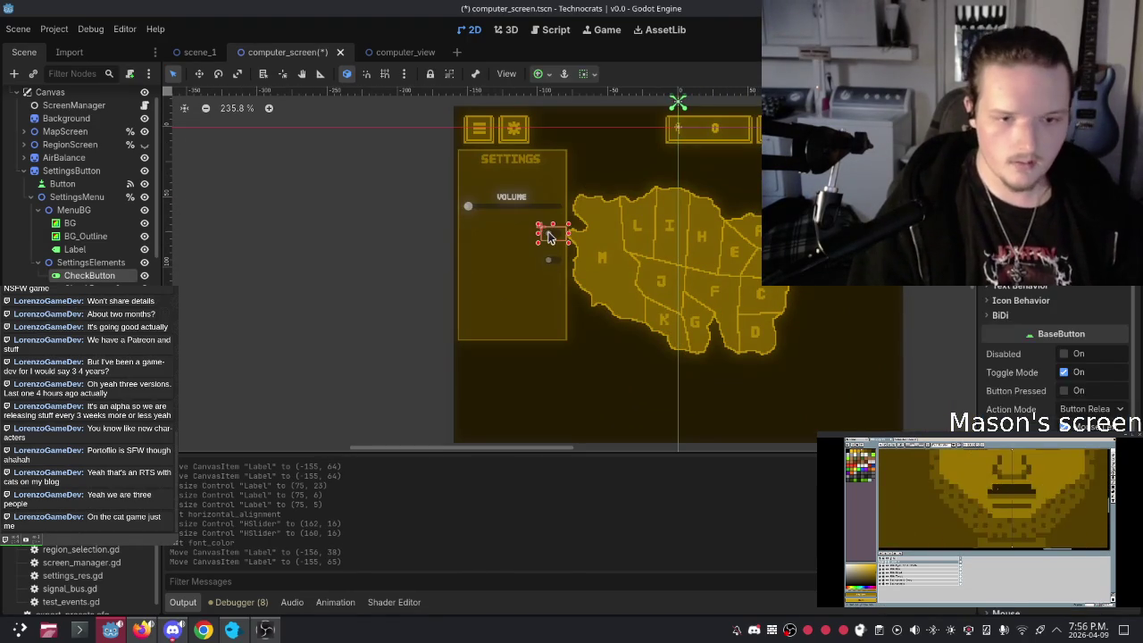
{"action": "left_click", "coordinate": [442, 248]}
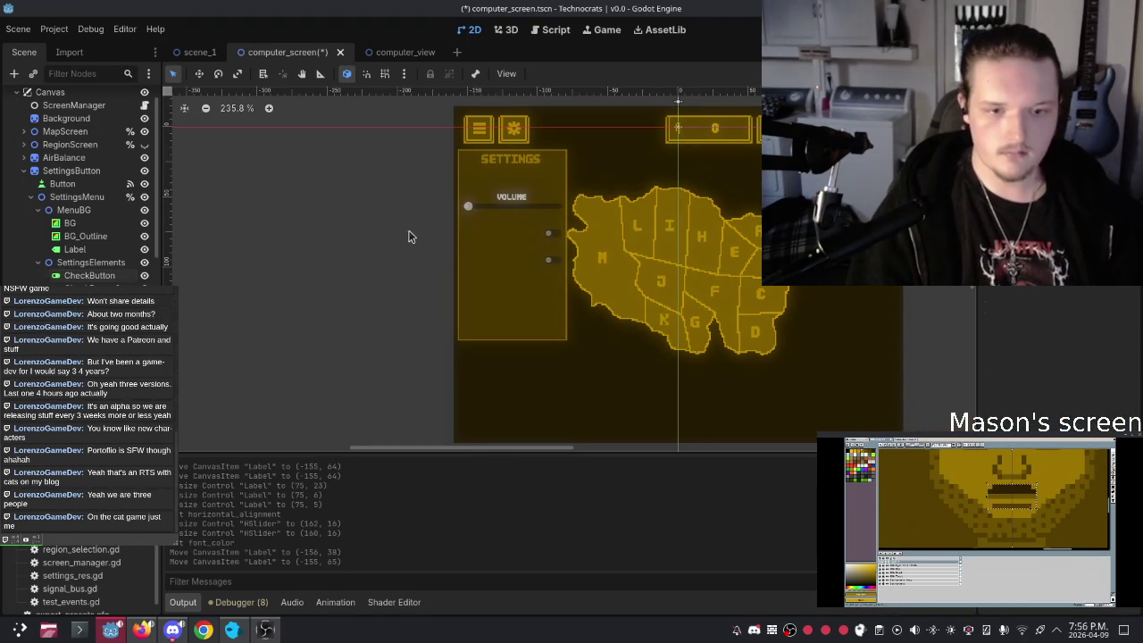
Step: Rename the first toggle node in the Scene dock to DarkMode_btn
{"action": "left_click", "coordinate": [83, 276]}
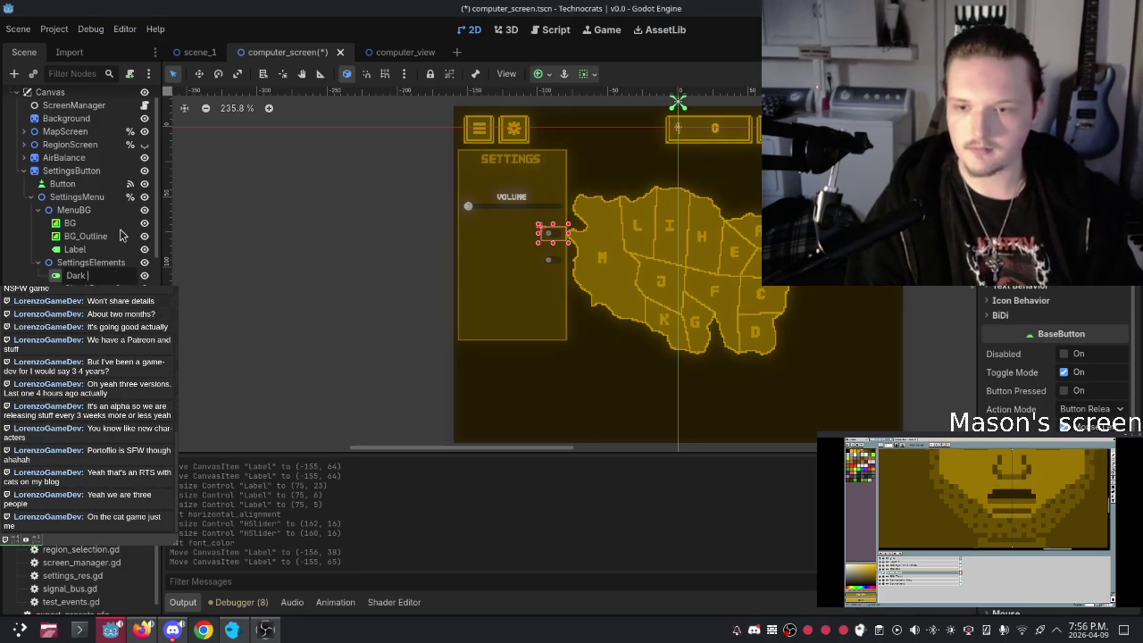
{"action": "type", "text": "Mode_b"}
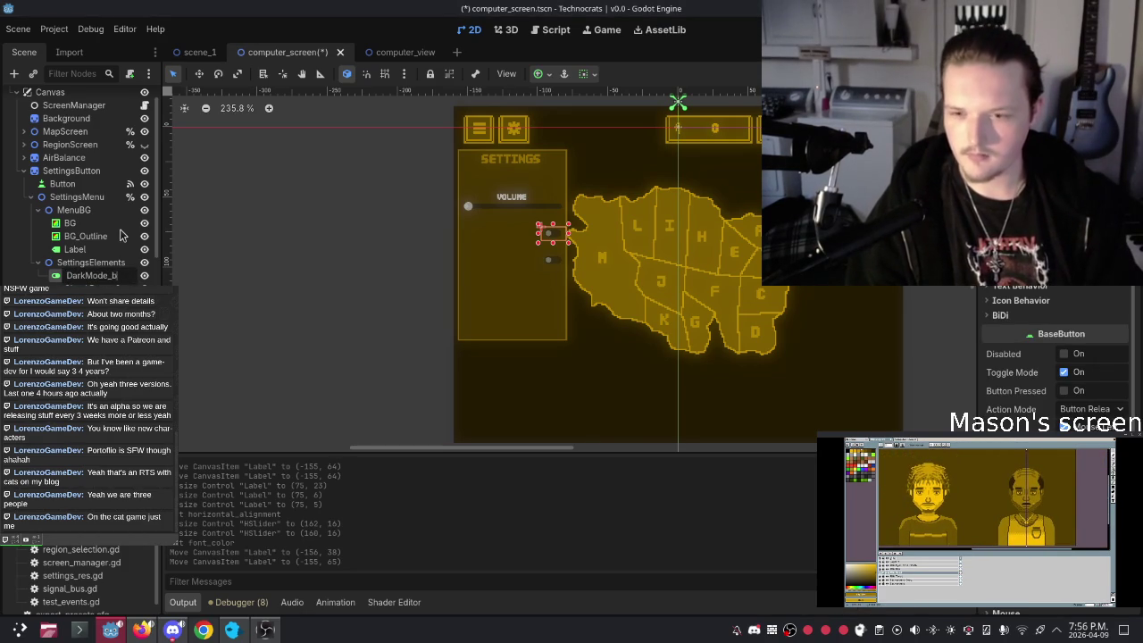
{"action": "key", "text": "BackSpace"}
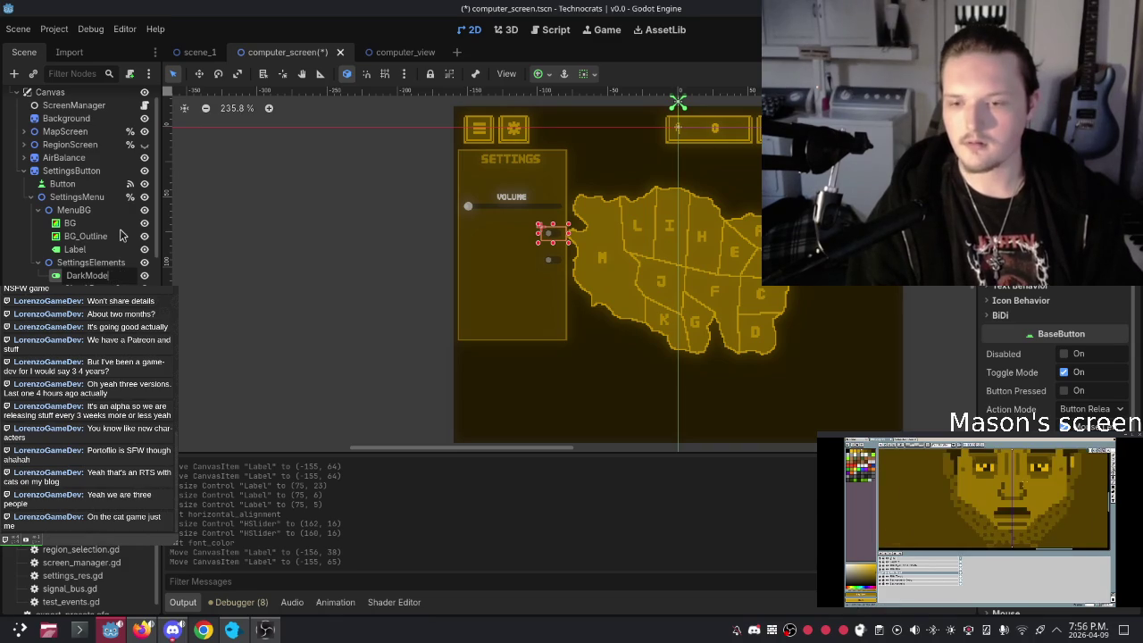
{"action": "type", "text": "button"}
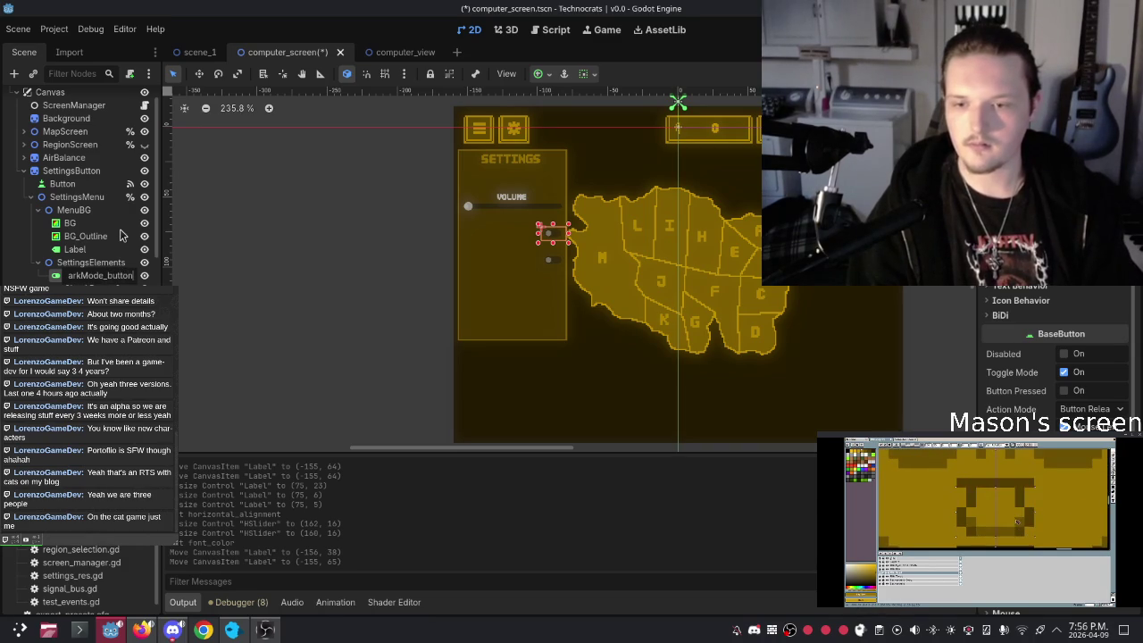
{"action": "key", "text": "BackSpace"}
{"action": "key", "text": "BackSpace"}
{"action": "key", "text": "BackSpace"}
{"action": "type", "text": "tn"}
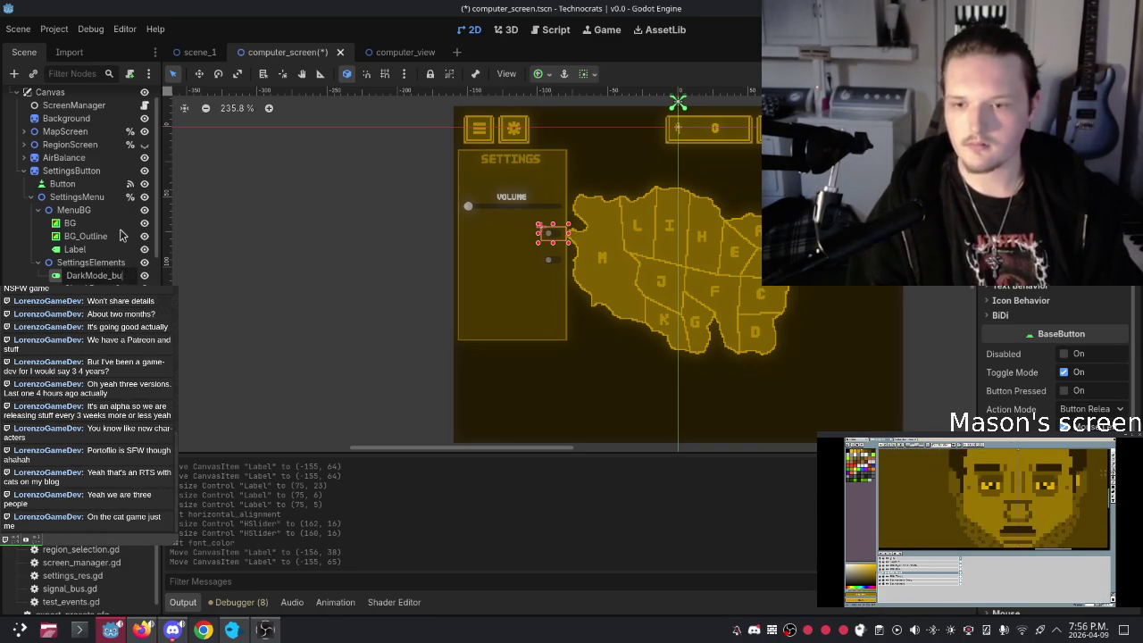
{"action": "key", "text": "Return"}
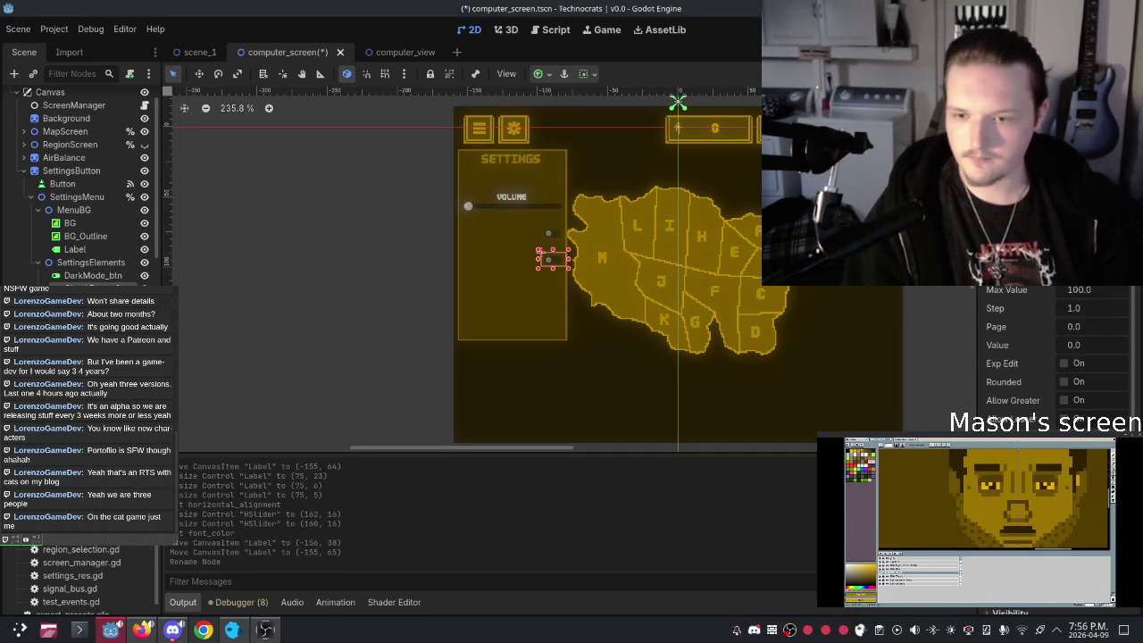
Step: Give the second toggle node a new name, then bring up the VOLUME label's node options
{"action": "right_click", "coordinate": [96, 297]}
{"action": "left_click", "coordinate": [178, 415]}
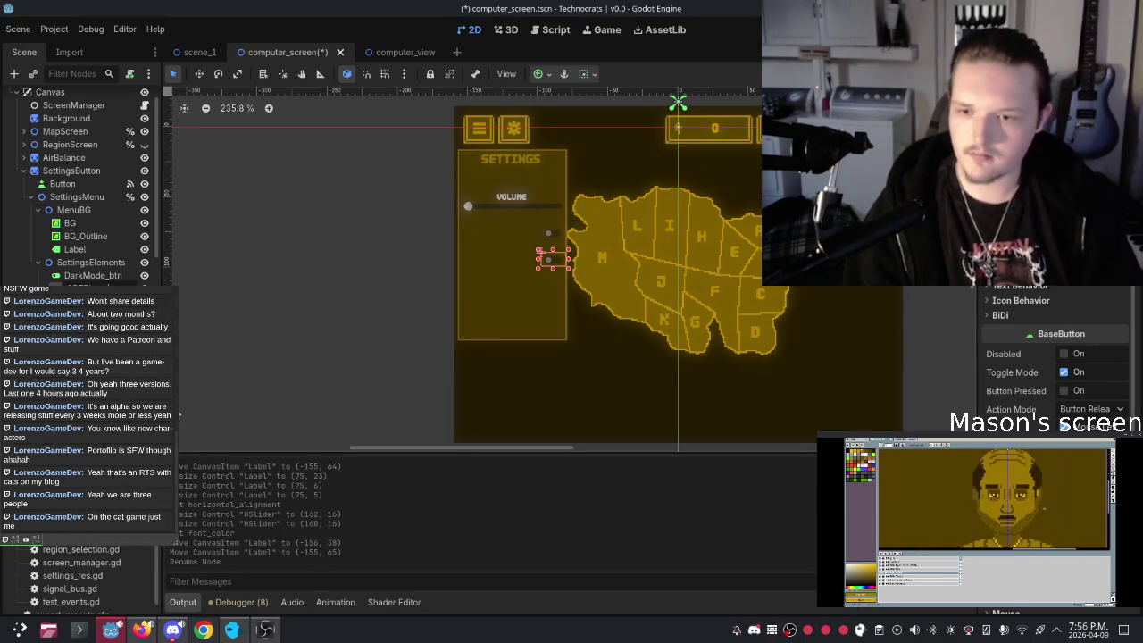
{"action": "key", "text": "Return"}
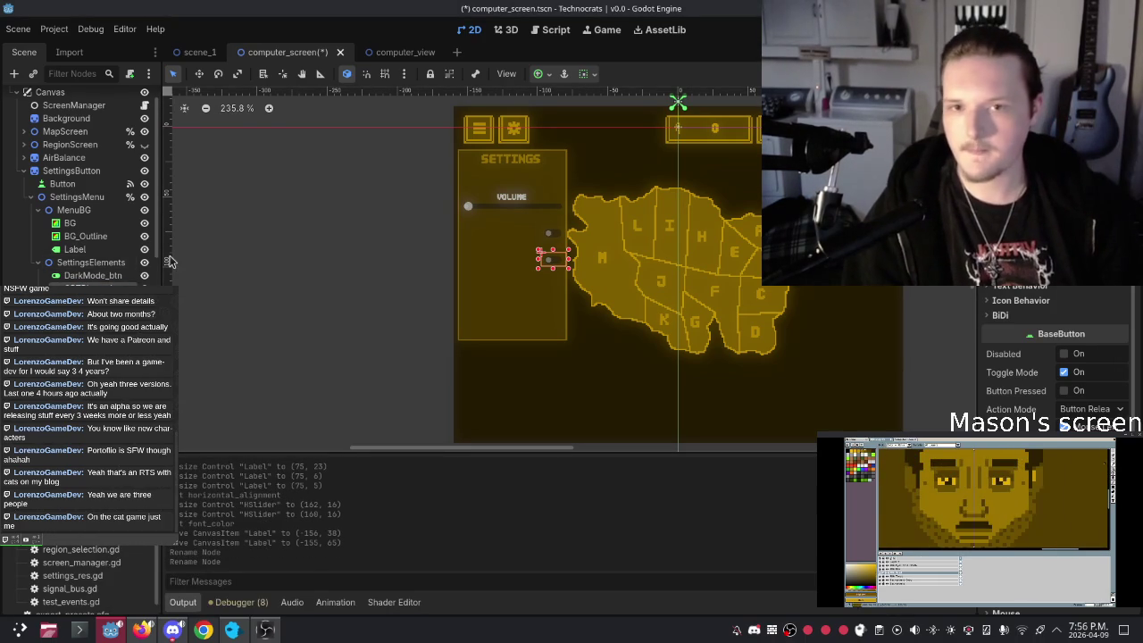
{"action": "left_click", "coordinate": [512, 206]}
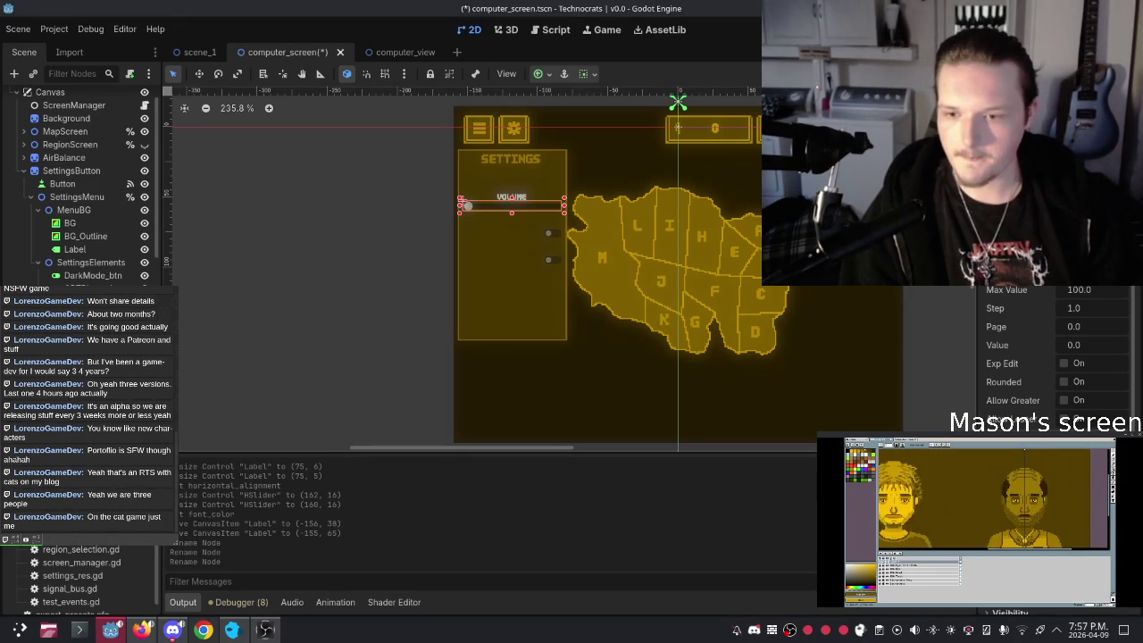
{"action": "right_click", "coordinate": [100, 302]}
Step: Reorder the slider and Label nodes in the Scene tree, nesting VolumeSlider under the Label
{"action": "key", "text": "Escape"}
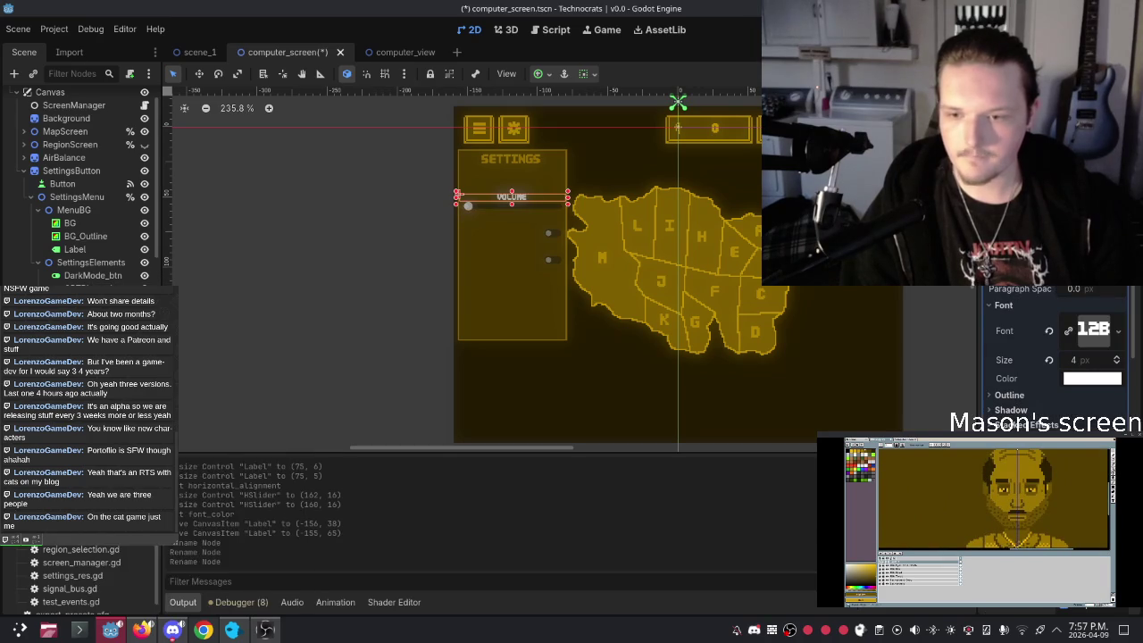
{"action": "scroll", "coordinate": [87, 187], "scroll_direction": "down", "scroll_amount": 2}
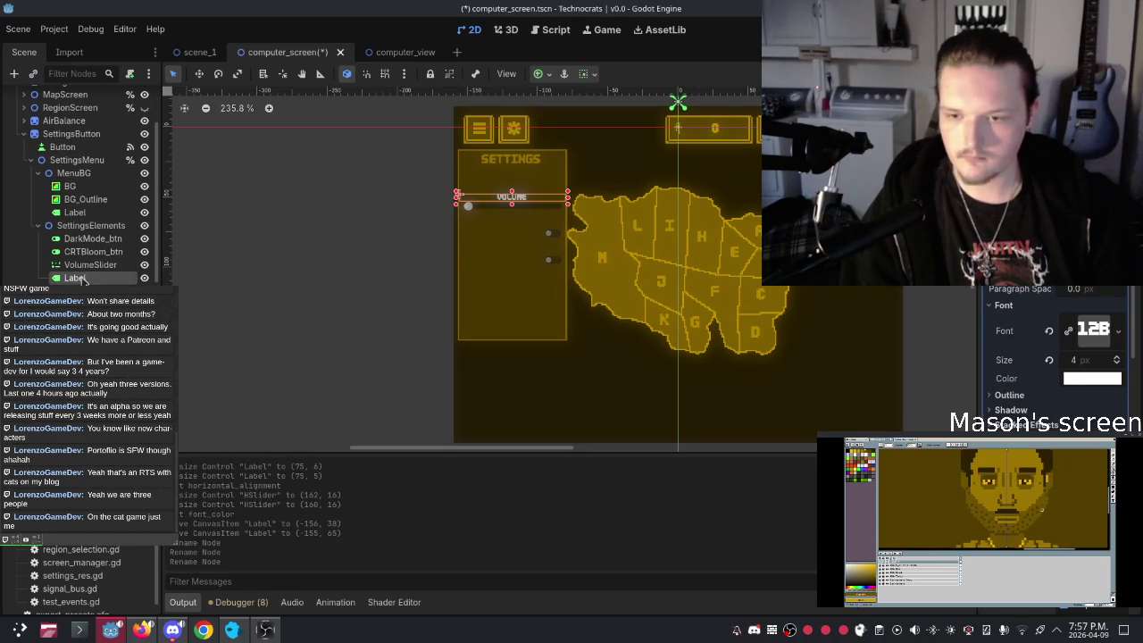
{"action": "left_click_drag", "start_coordinate": [81, 265], "coordinate": [79, 279]}
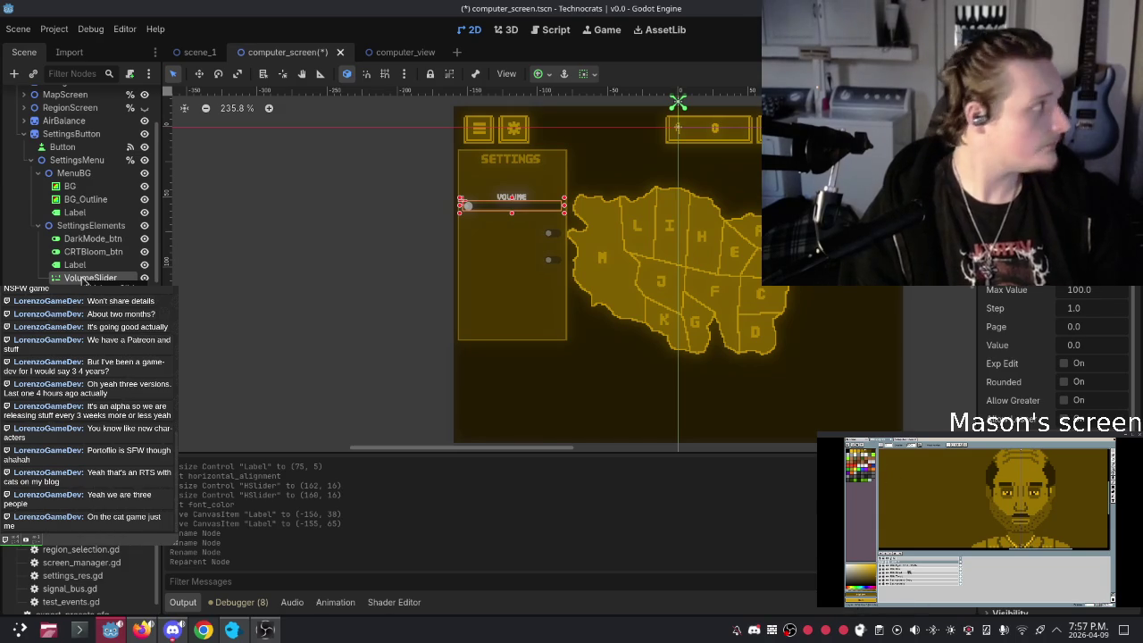
{"action": "left_click_drag", "start_coordinate": [83, 280], "coordinate": [81, 267]}
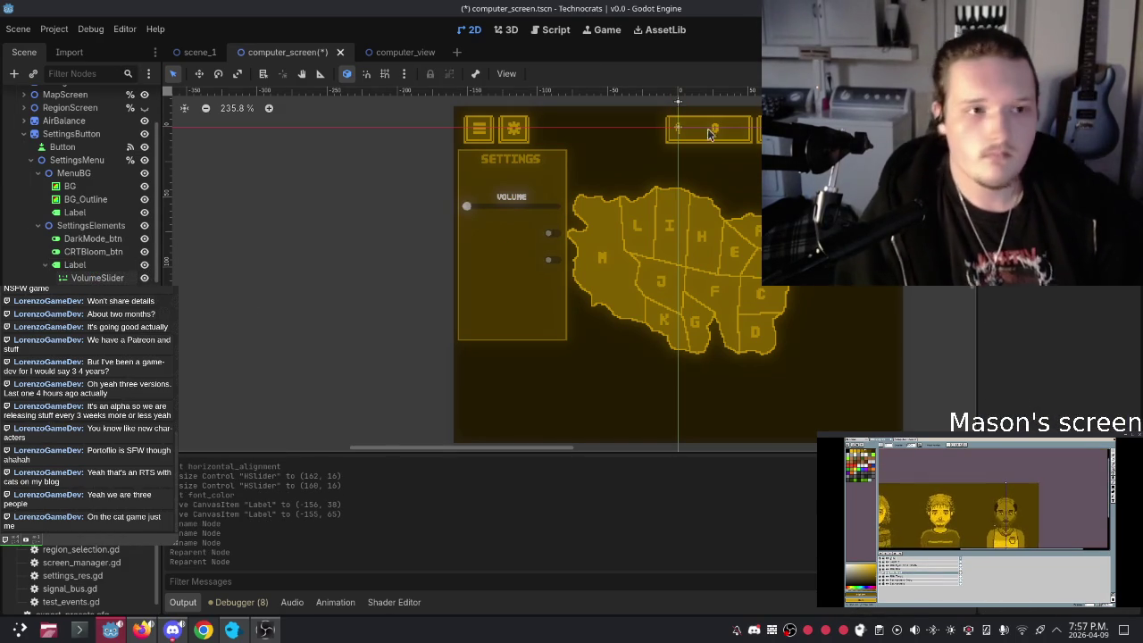
{"action": "left_click", "coordinate": [89, 266]}
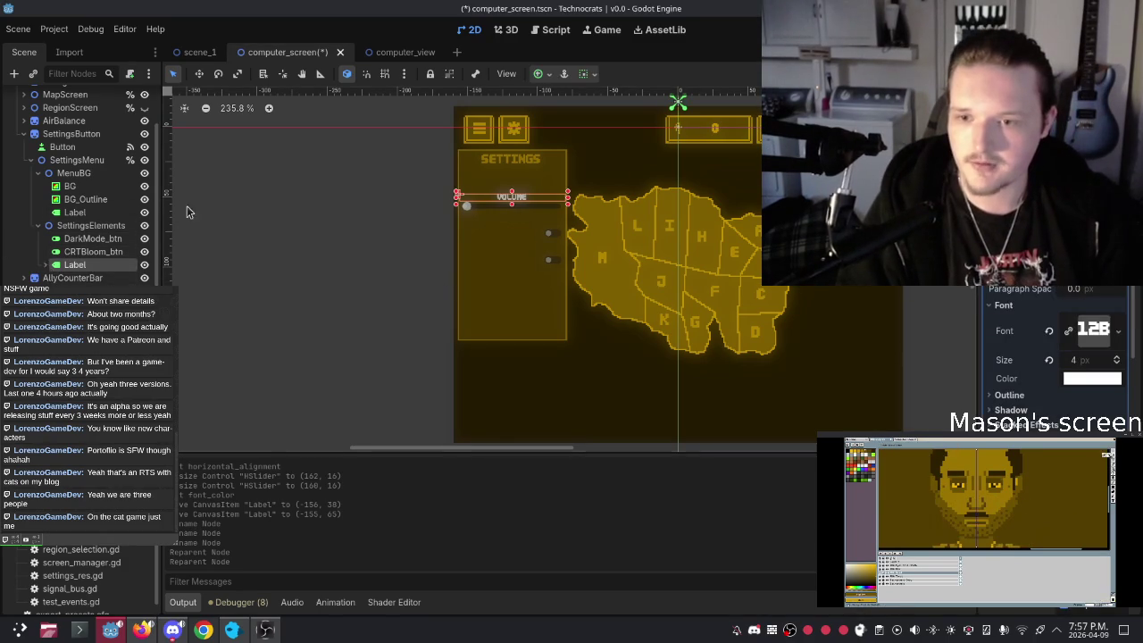
{"action": "scroll", "coordinate": [483, 260], "scroll_direction": "up", "scroll_amount": 5}
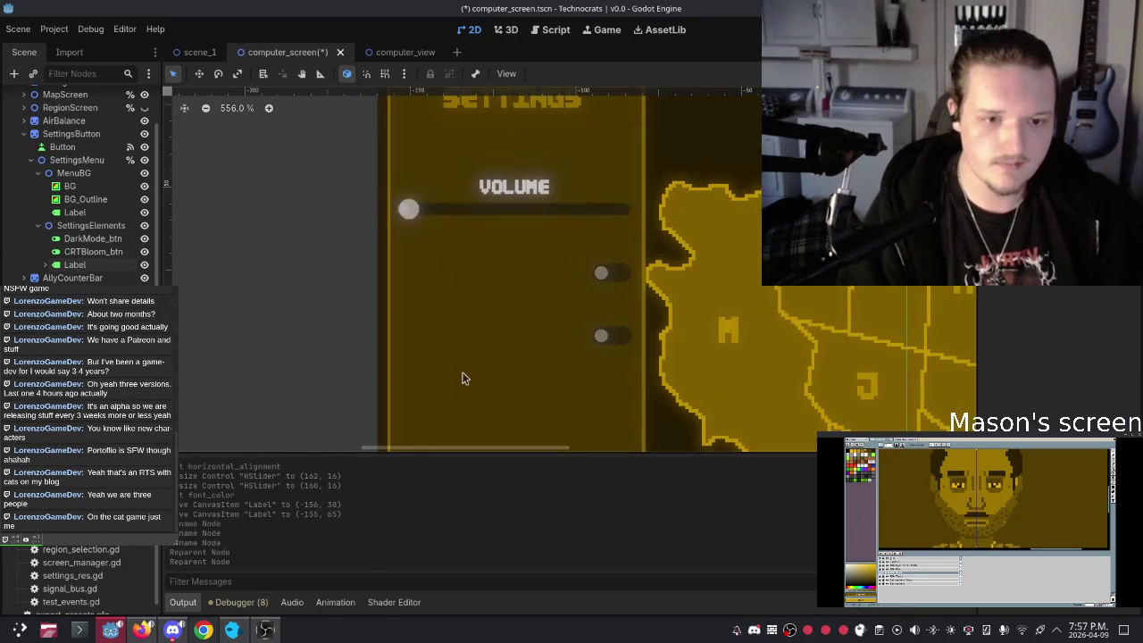
{"action": "scroll", "coordinate": [479, 268], "scroll_direction": "up", "scroll_amount": 3}
{"action": "scroll", "coordinate": [482, 303], "scroll_direction": "down", "scroll_amount": 1}
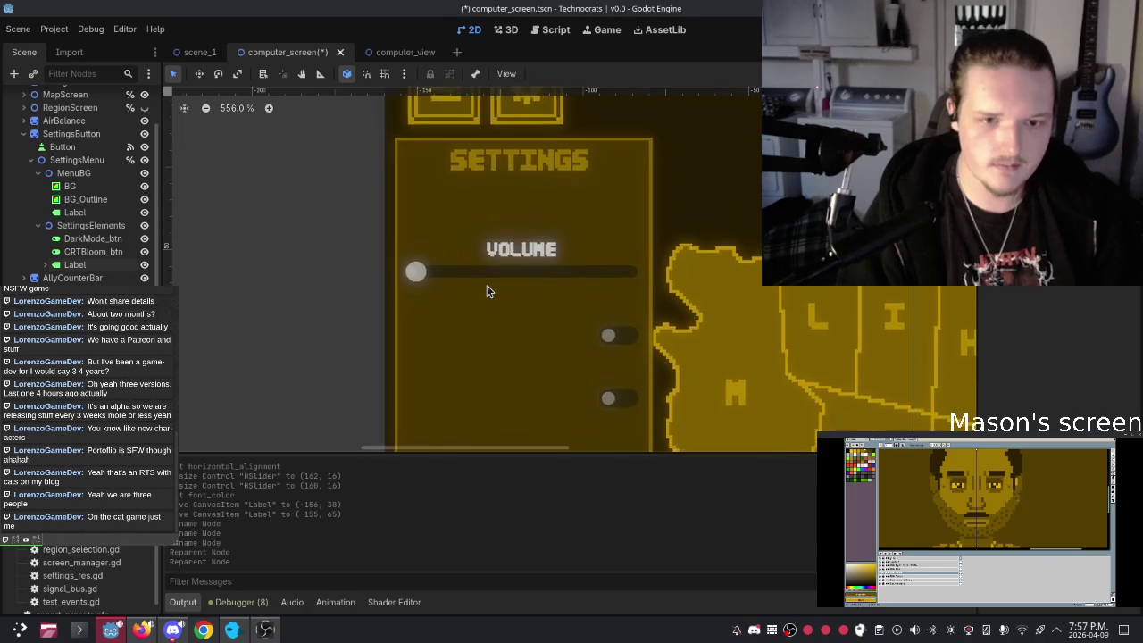
{"action": "scroll", "coordinate": [485, 282], "scroll_direction": "down", "scroll_amount": 2}
{"action": "left_click_drag", "start_coordinate": [486, 283], "coordinate": [488, 261]}
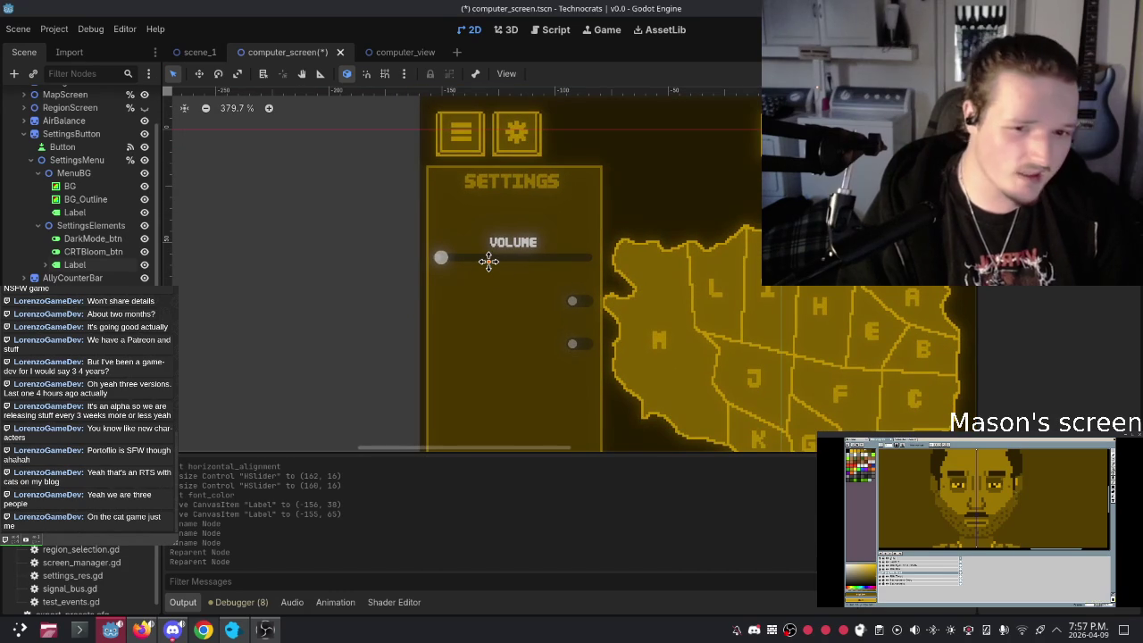
Step: Rename the VOLUME Label node to VolumeLabel
{"action": "left_click", "coordinate": [77, 265]}
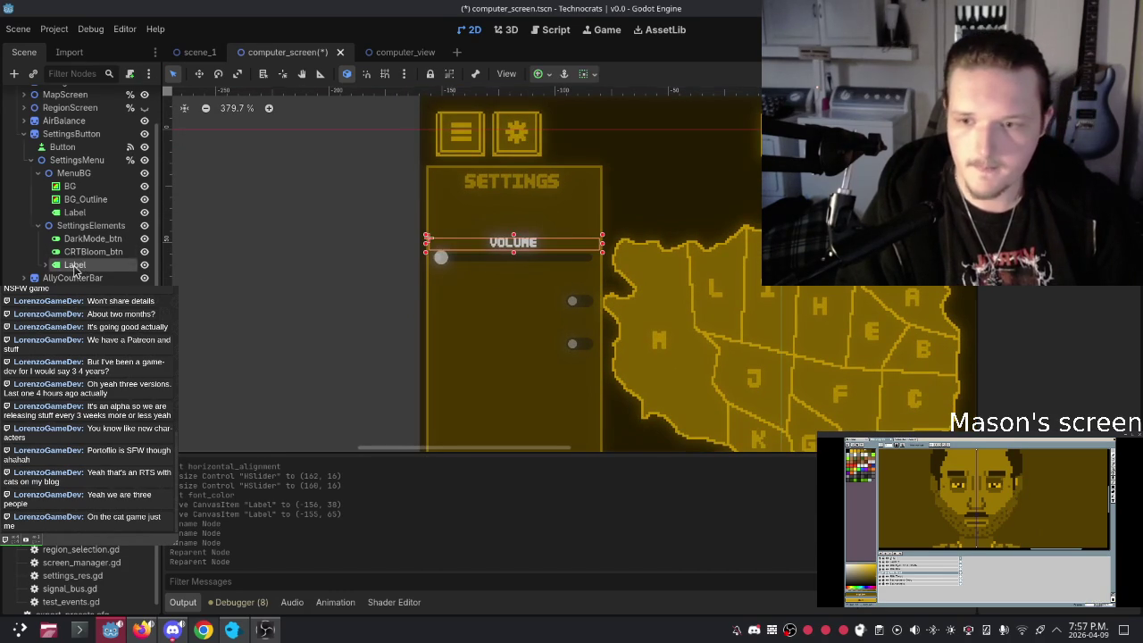
{"action": "right_click", "coordinate": [75, 268]}
{"action": "left_click", "coordinate": [223, 393]}
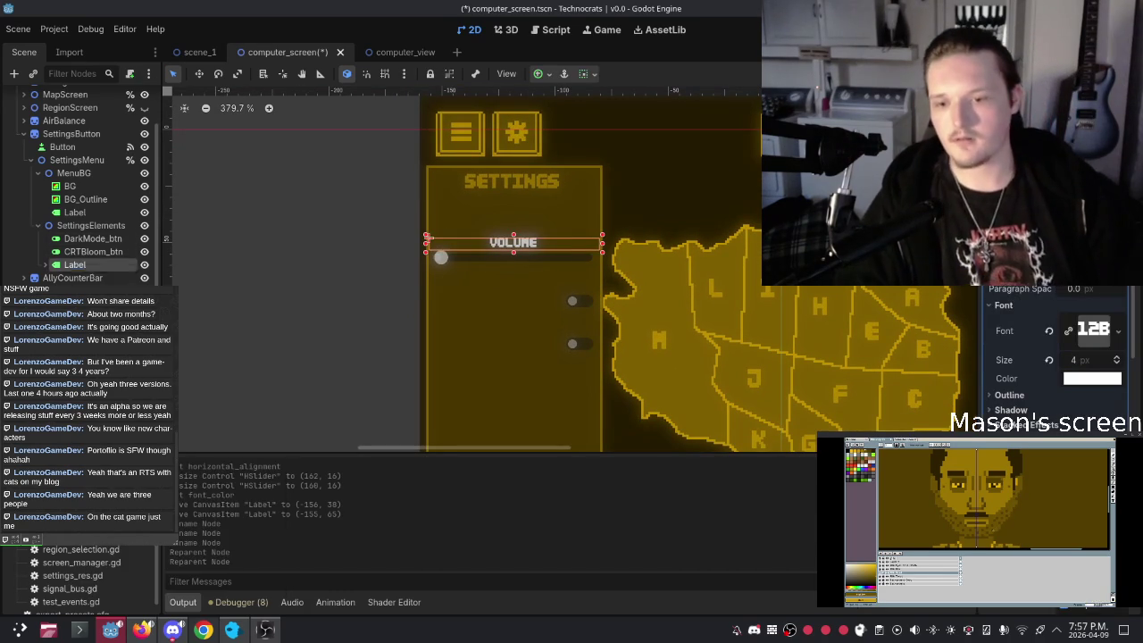
{"action": "type", "text": "Volujm"}
{"action": "key", "text": "BackSpace"}
{"action": "type", "text": "meLa"}
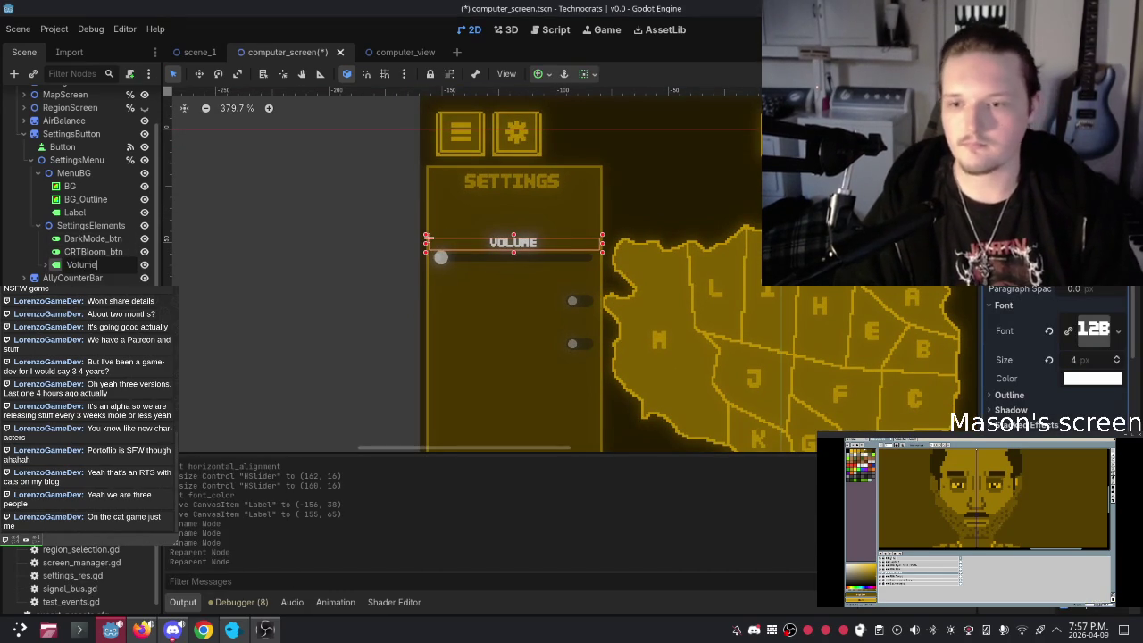
{"action": "key", "text": "Return"}
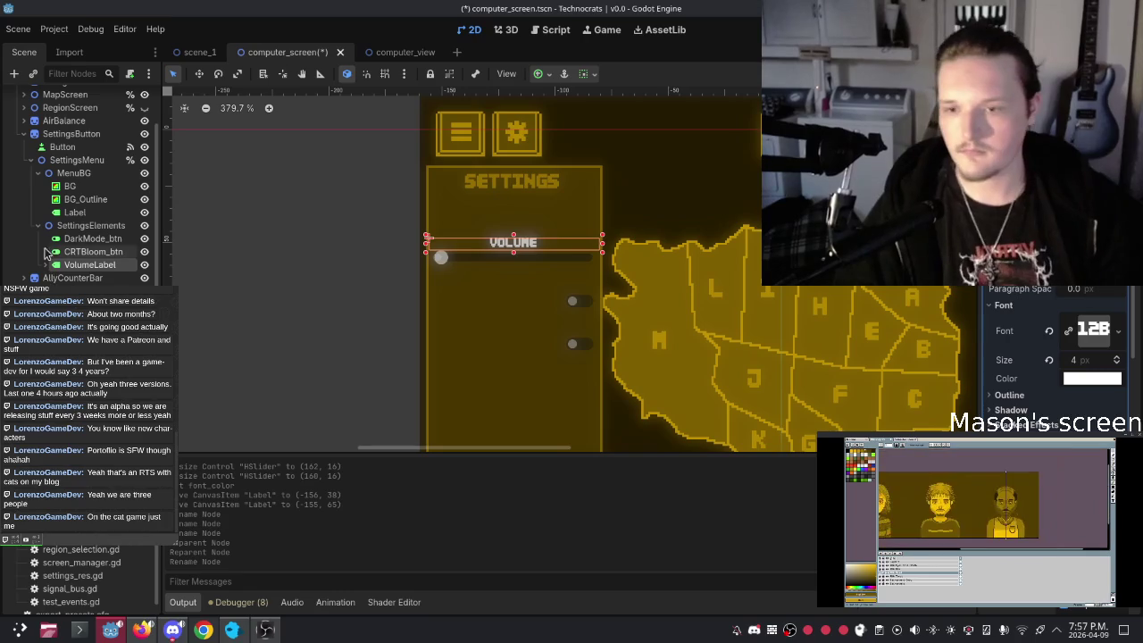
{"action": "left_click", "coordinate": [79, 227]}
{"action": "right_click", "coordinate": [79, 227]}
{"action": "left_click", "coordinate": [236, 234]}
{"action": "type", "text": "La"}
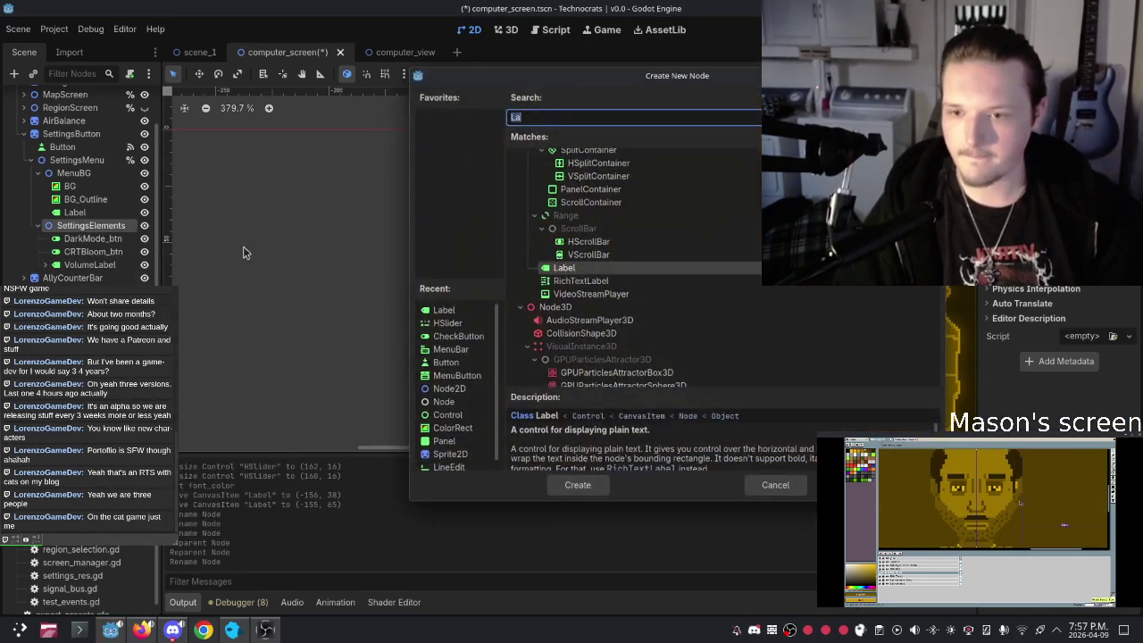
{"action": "key", "text": "Escape"}
{"action": "left_click", "coordinate": [92, 238]}
{"action": "right_click", "coordinate": [91, 226]}
{"action": "key", "text": "Escape"}
{"action": "key", "text": "ctrl+a"}
{"action": "key", "text": "Return"}
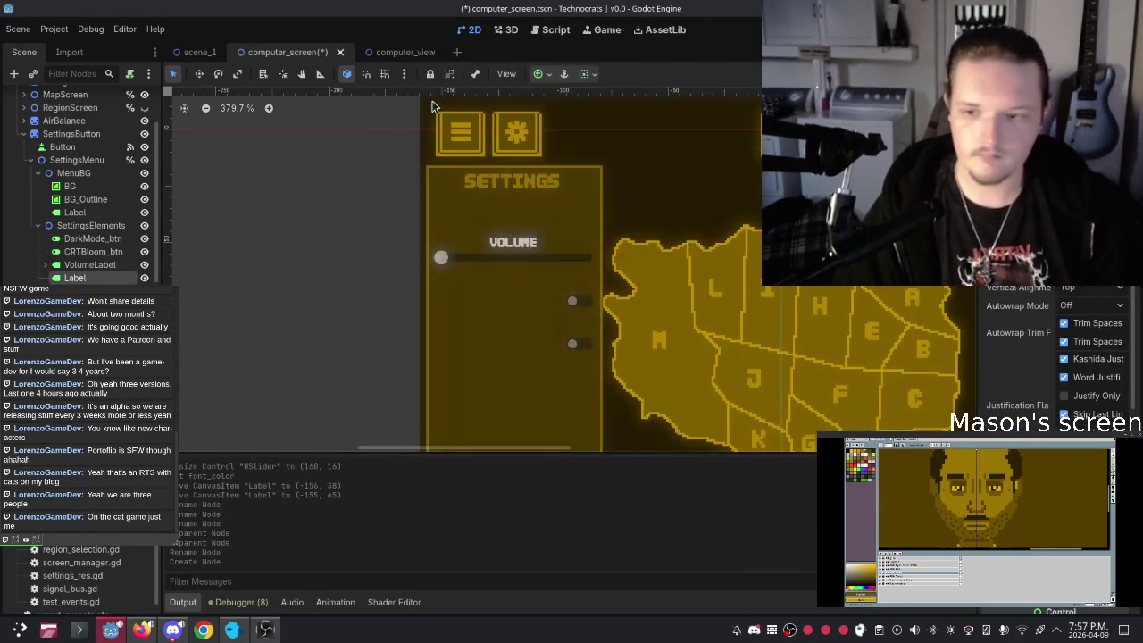
{"action": "key", "text": "ctrl+d"}
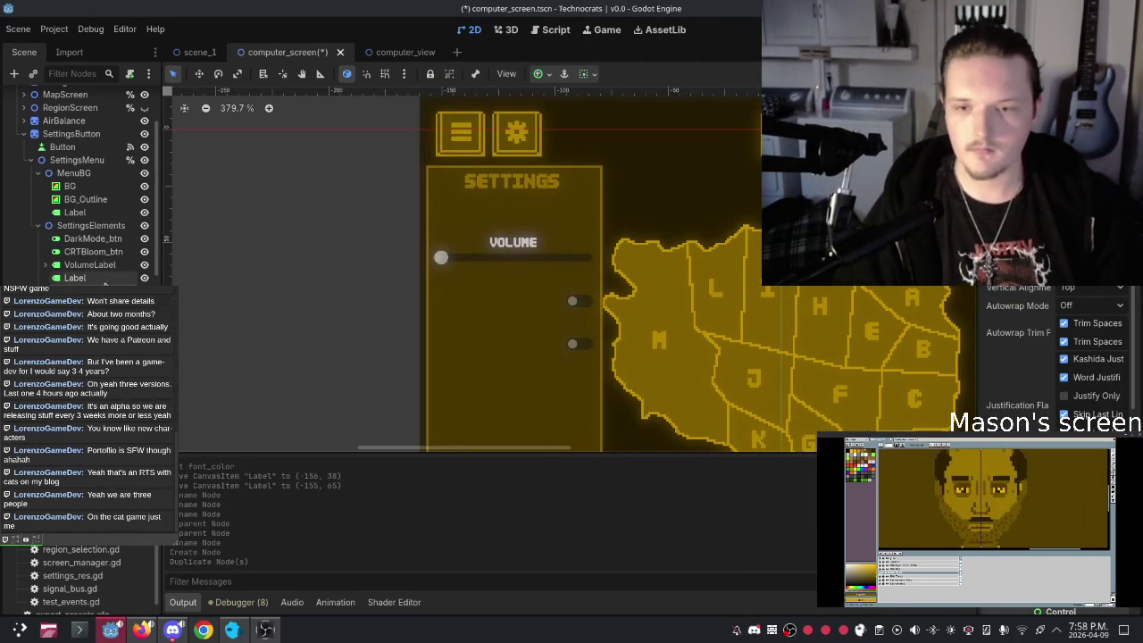
{"action": "key", "text": "ctrl+z"}
{"action": "key", "text": "ctrl+z"}
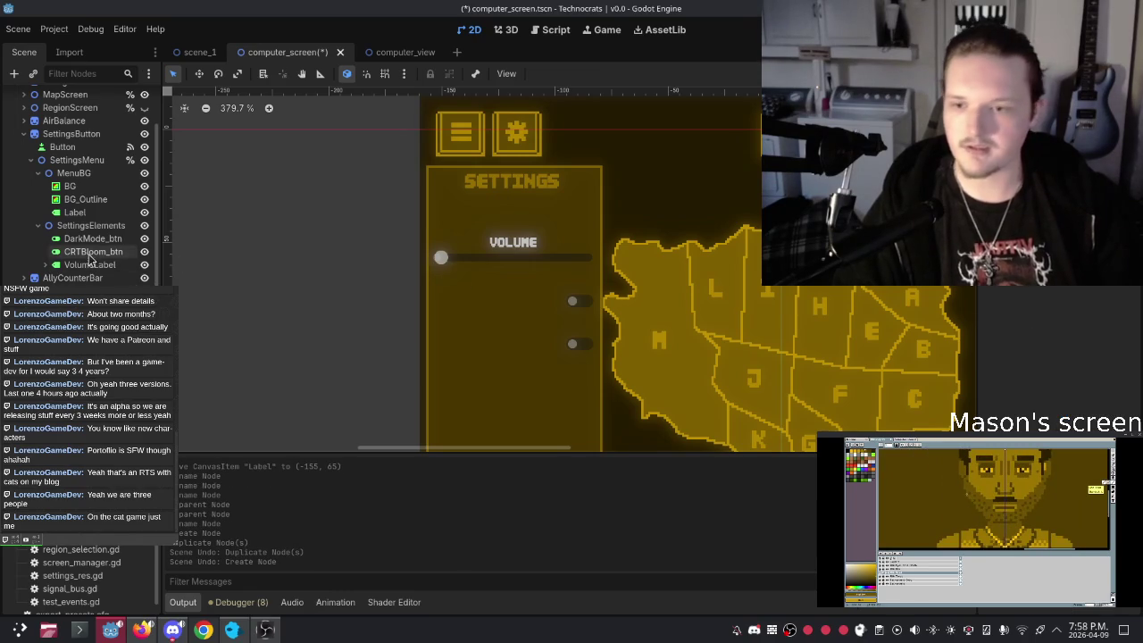
{"action": "left_click", "coordinate": [90, 265]}
{"action": "left_click", "coordinate": [45, 264]}
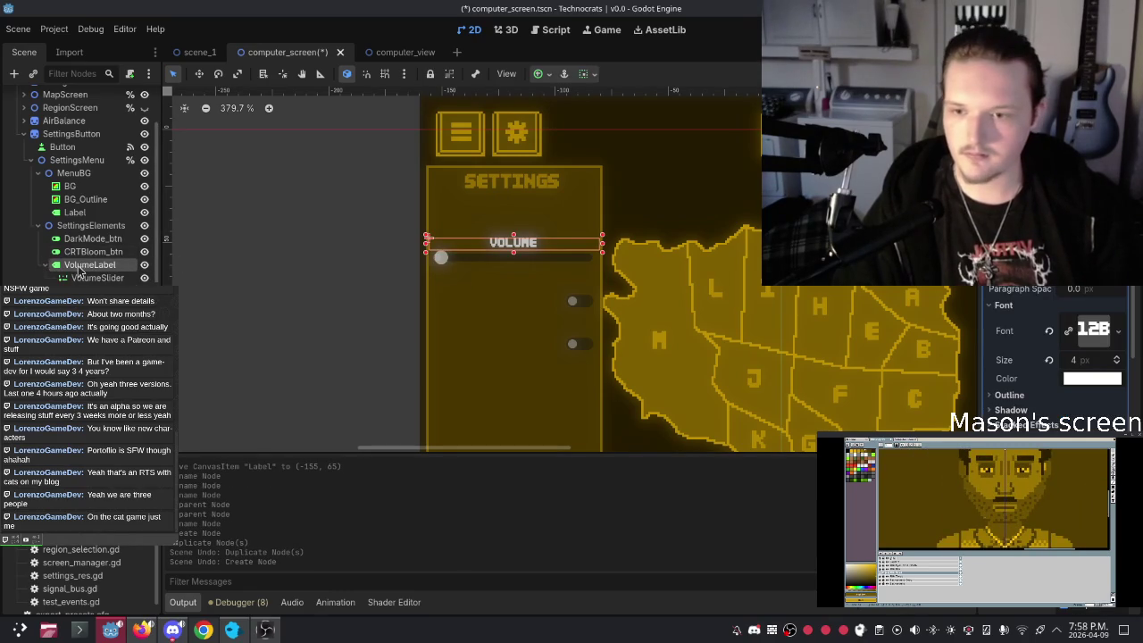
{"action": "key", "text": "ctrl+d"}
{"action": "left_click", "coordinate": [98, 278]}
{"action": "key", "text": "Delete"}
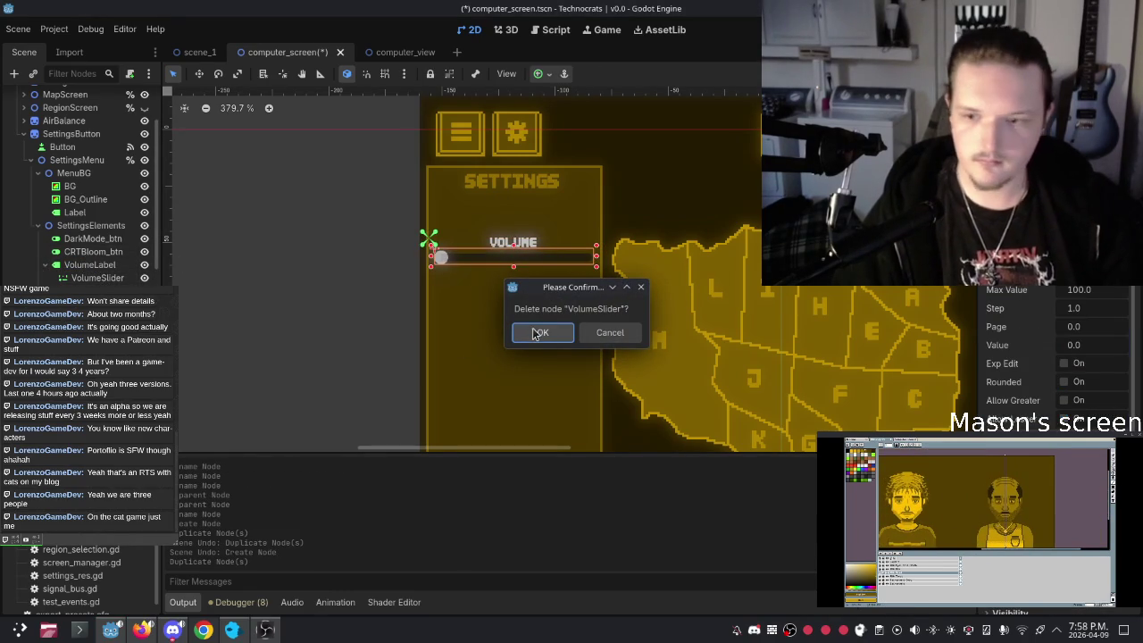
{"action": "left_click", "coordinate": [539, 332]}
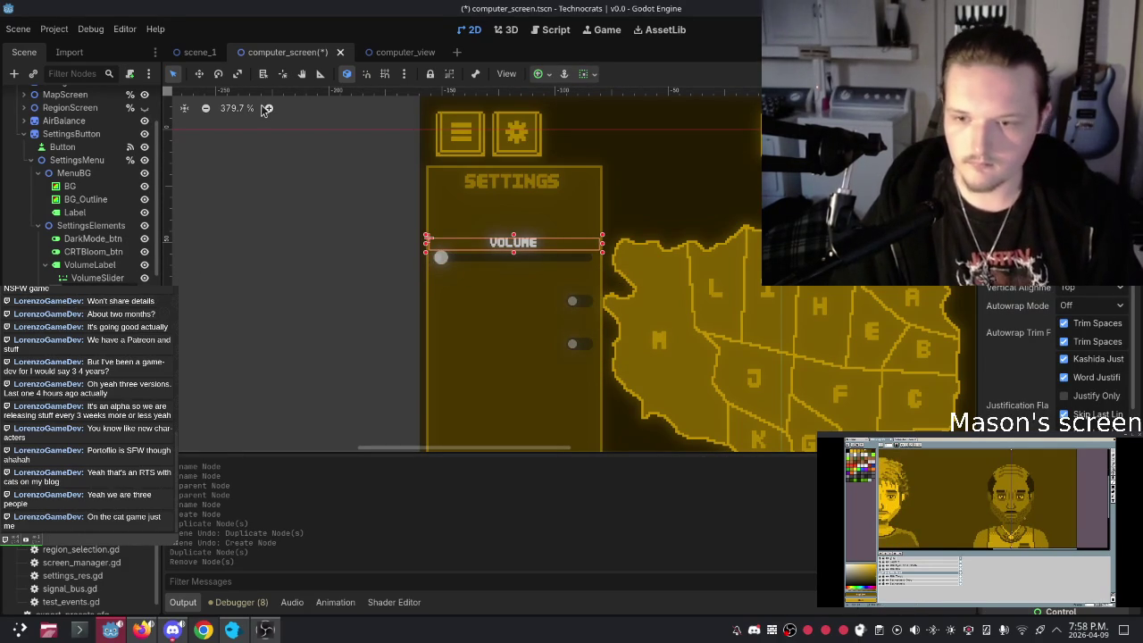
{"action": "left_click", "coordinate": [99, 281]}
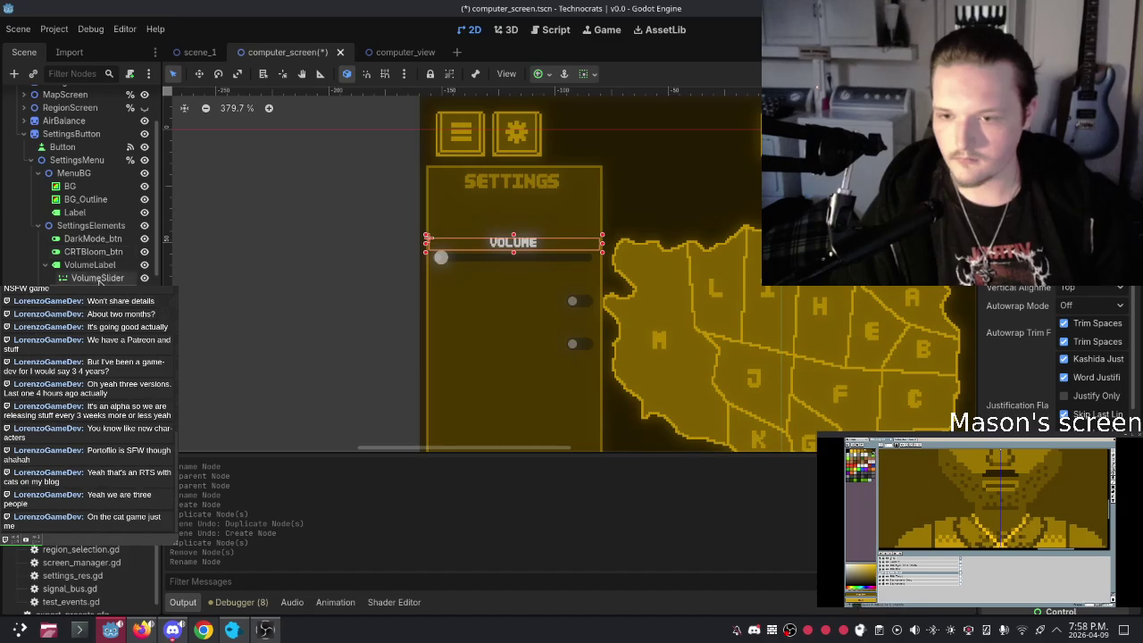
{"action": "left_click", "coordinate": [89, 266]}
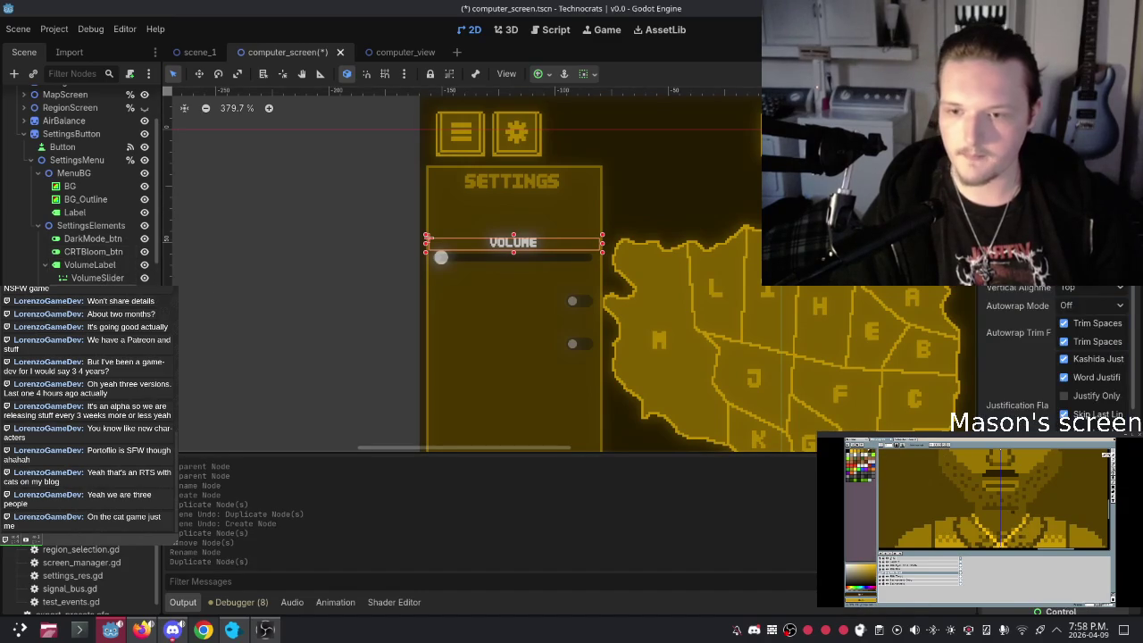
{"action": "left_click", "coordinate": [90, 300]}
{"action": "right_click", "coordinate": [90, 300]}
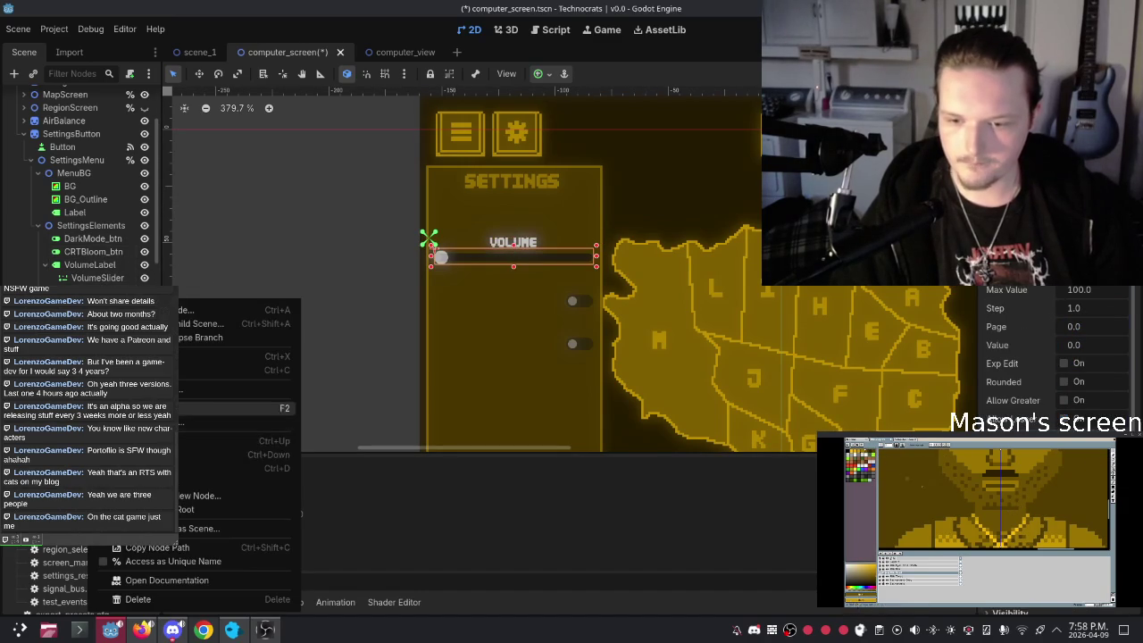
{"action": "left_click", "coordinate": [137, 599]}
{"action": "left_click", "coordinate": [537, 333]}
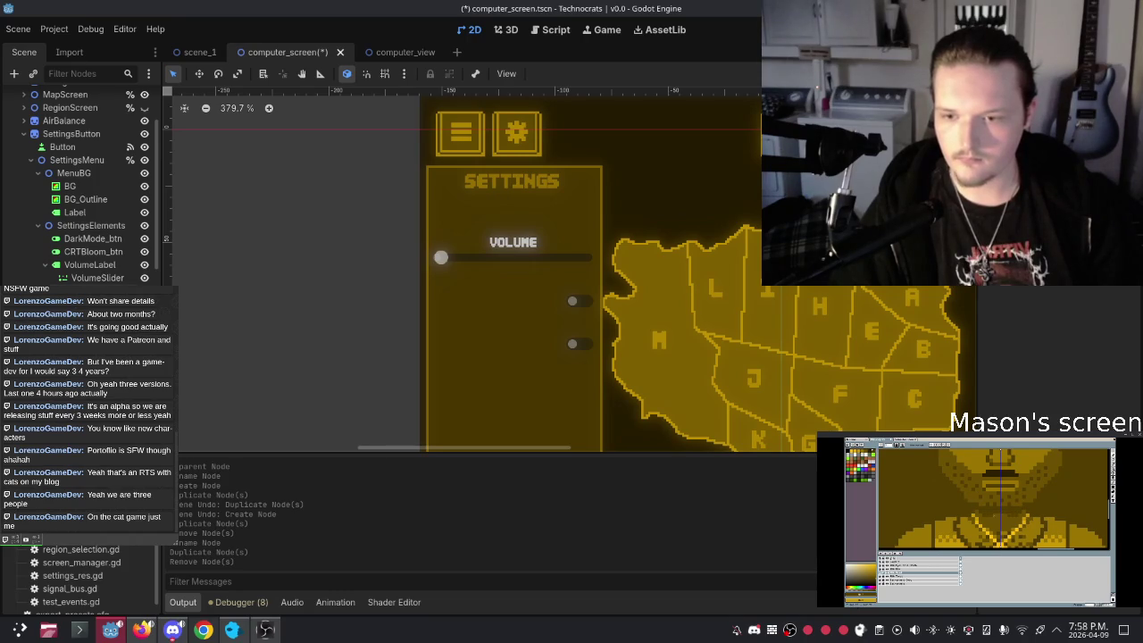
{"action": "left_click", "coordinate": [89, 264]}
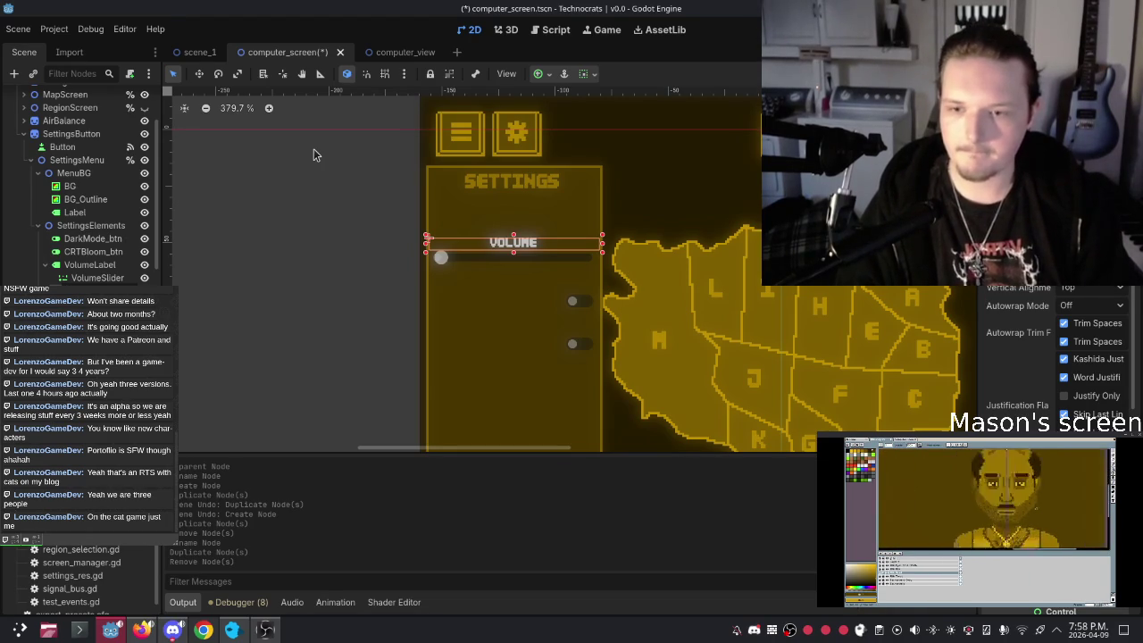
{"action": "key", "text": "Return"}
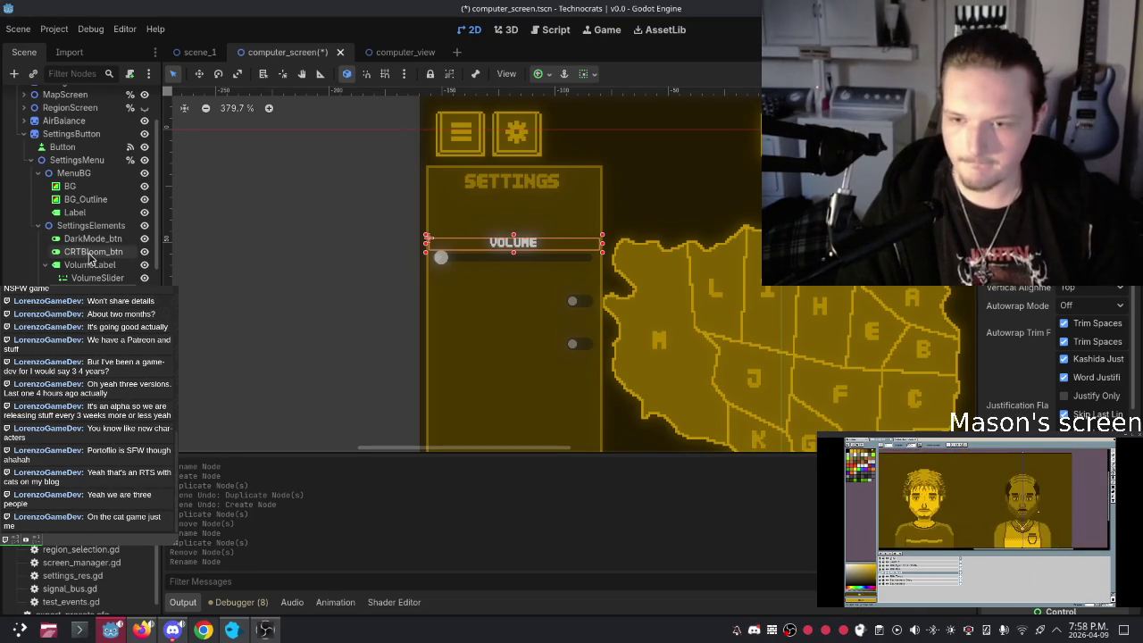
{"action": "left_click", "coordinate": [93, 251]}
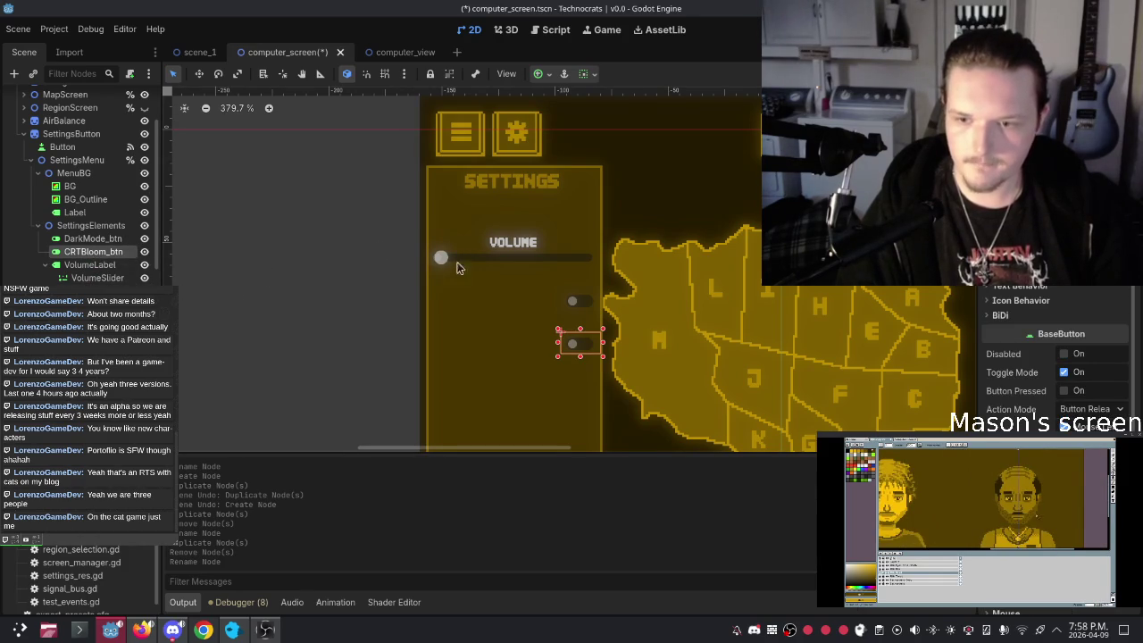
{"action": "scroll", "coordinate": [520, 281], "scroll_direction": "down", "scroll_amount": 2}
{"action": "left_click", "coordinate": [658, 250]}
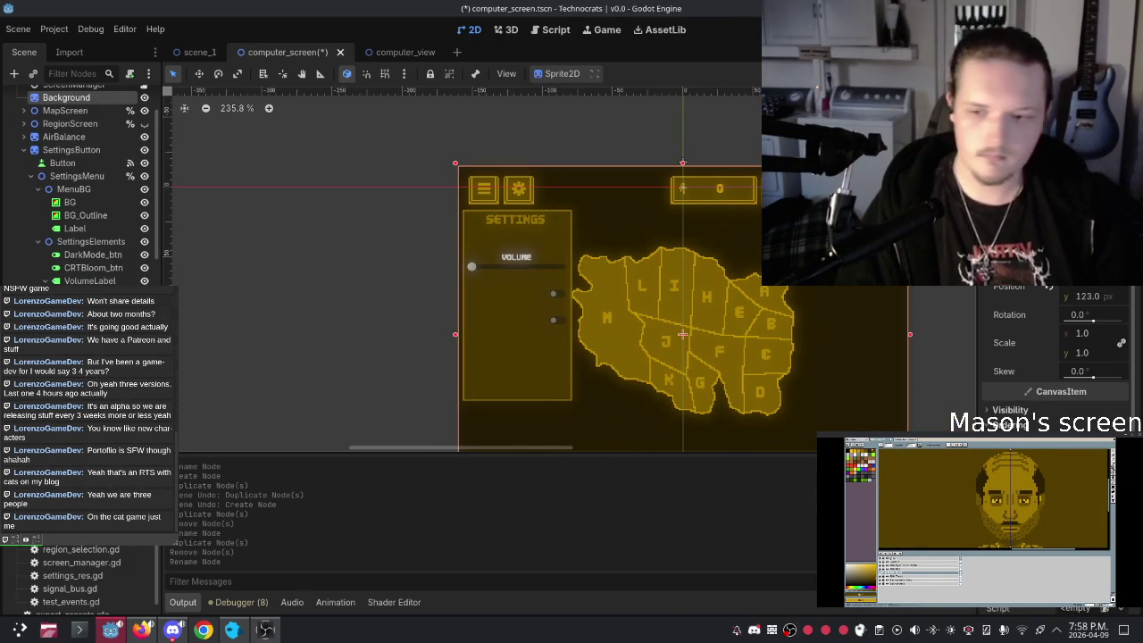
{"action": "left_click", "coordinate": [516, 257]}
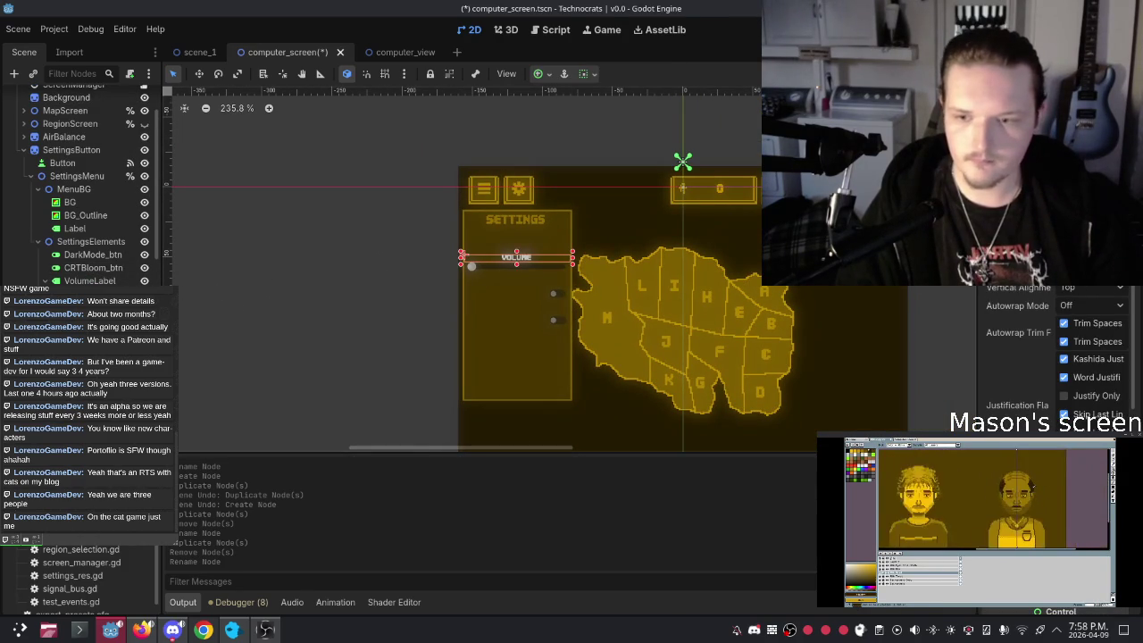
{"action": "scroll", "coordinate": [509, 290], "scroll_direction": "up", "scroll_amount": 2}
{"action": "left_click_drag", "start_coordinate": [527, 214], "coordinate": [525, 273]}
{"action": "key", "text": "Escape"}
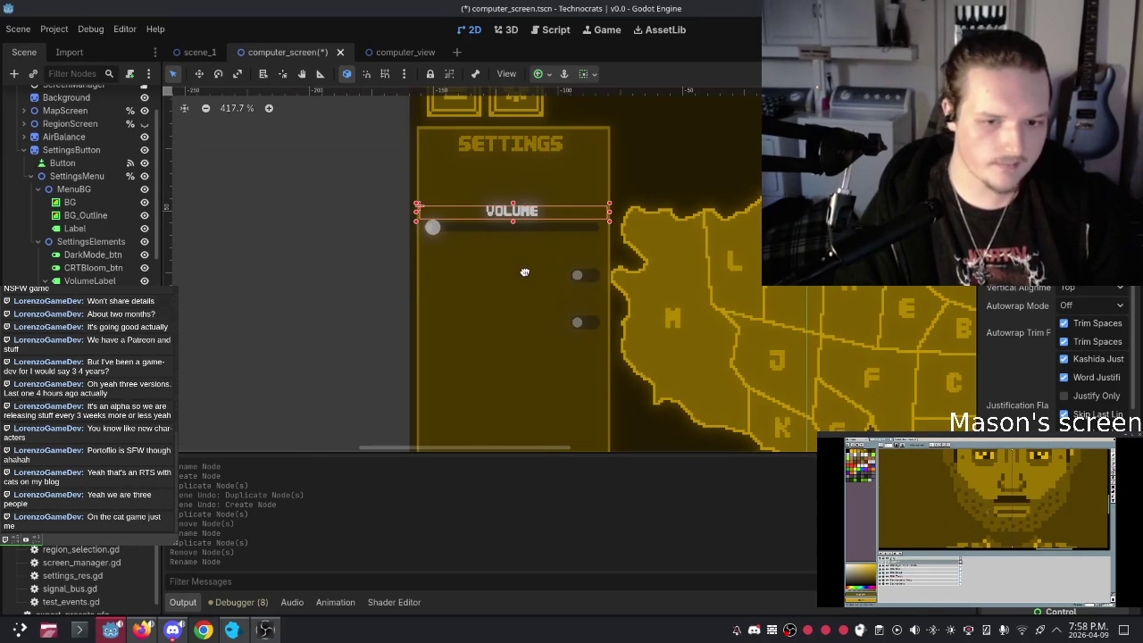
{"action": "left_click", "coordinate": [512, 278]}
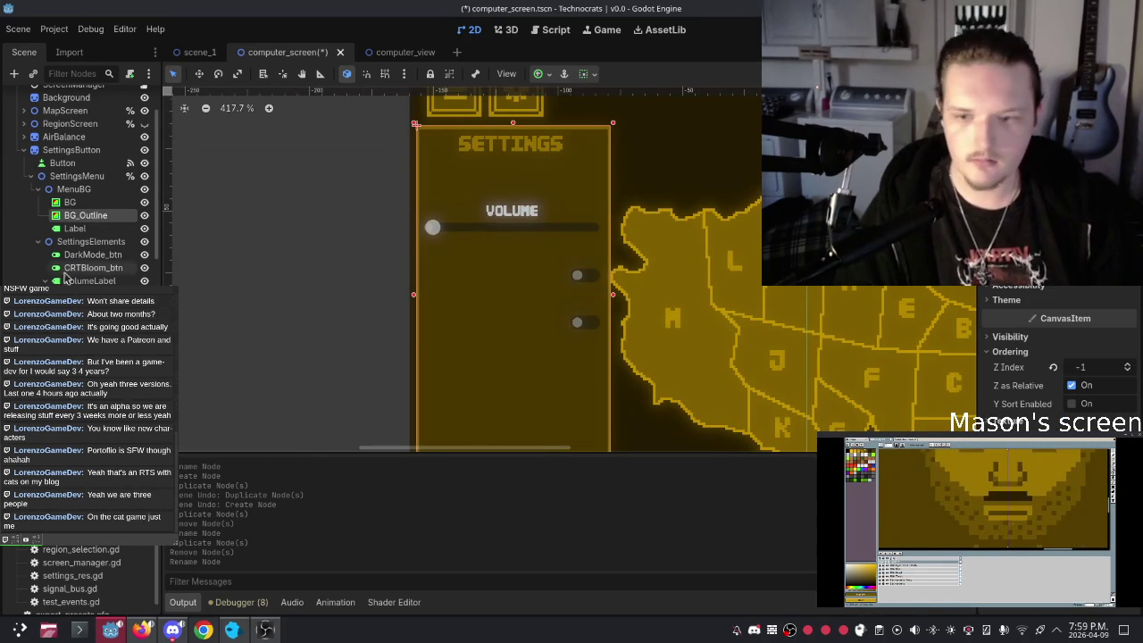
{"action": "left_click", "coordinate": [479, 218]}
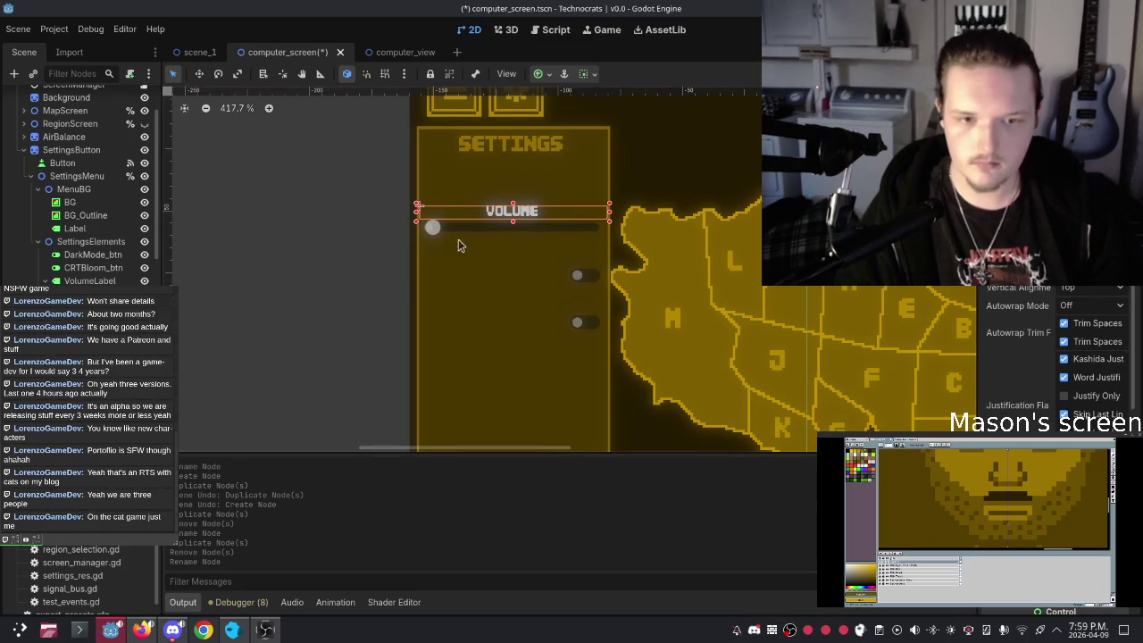
Step: Place copies of the VOLUME label beside the first and second toggles
{"action": "left_click", "coordinate": [198, 75]}
{"action": "left_click_drag", "start_coordinate": [419, 222], "coordinate": [417, 287]}
{"action": "left_click", "coordinate": [429, 224]}
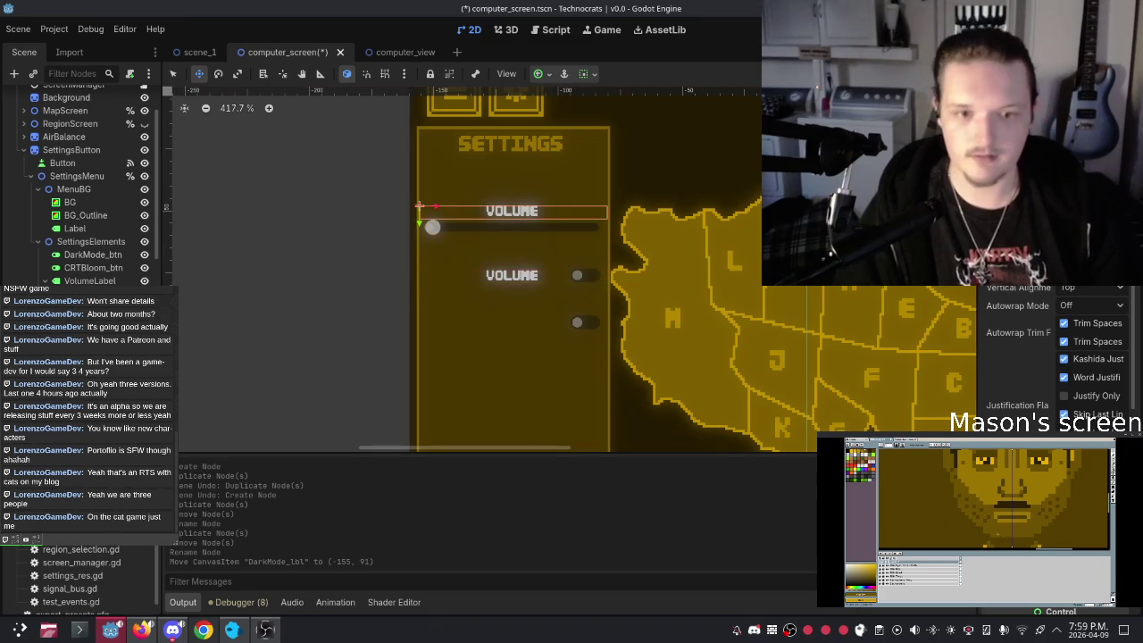
{"action": "key", "text": "ctrl+d"}
{"action": "left_click_drag", "start_coordinate": [428, 224], "coordinate": [416, 332]}
{"action": "left_click", "coordinate": [692, 201]}
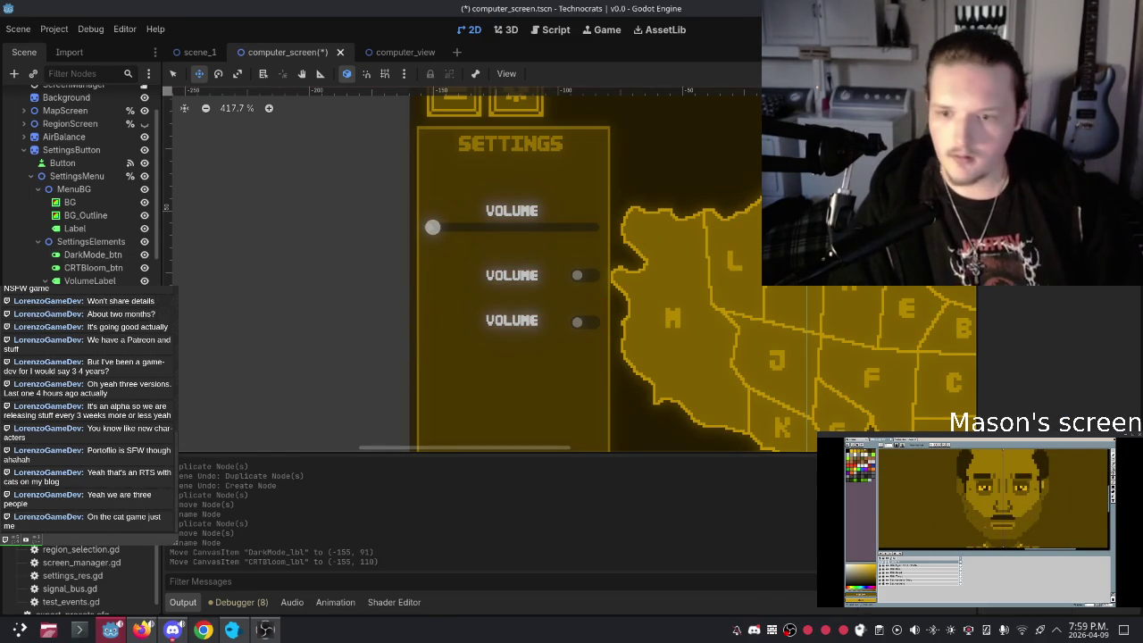
Step: Change the third label's text to CRT BLOOM and align it with its toggle
{"action": "left_click", "coordinate": [511, 321]}
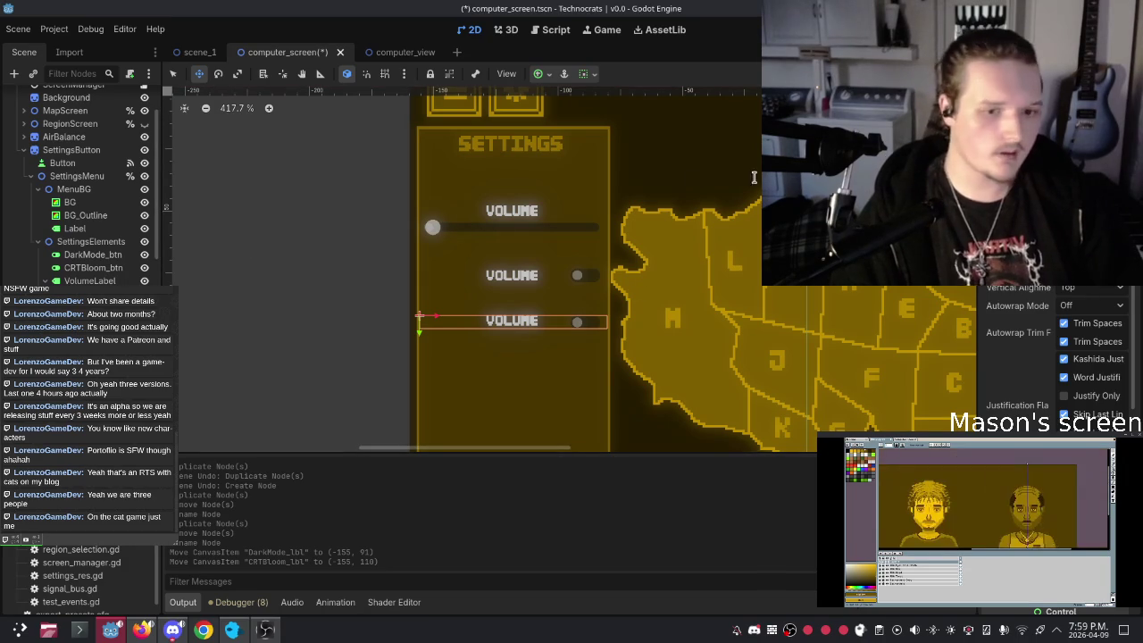
{"action": "key", "text": "BackSpace"}
{"action": "type", "text": "CRT"}
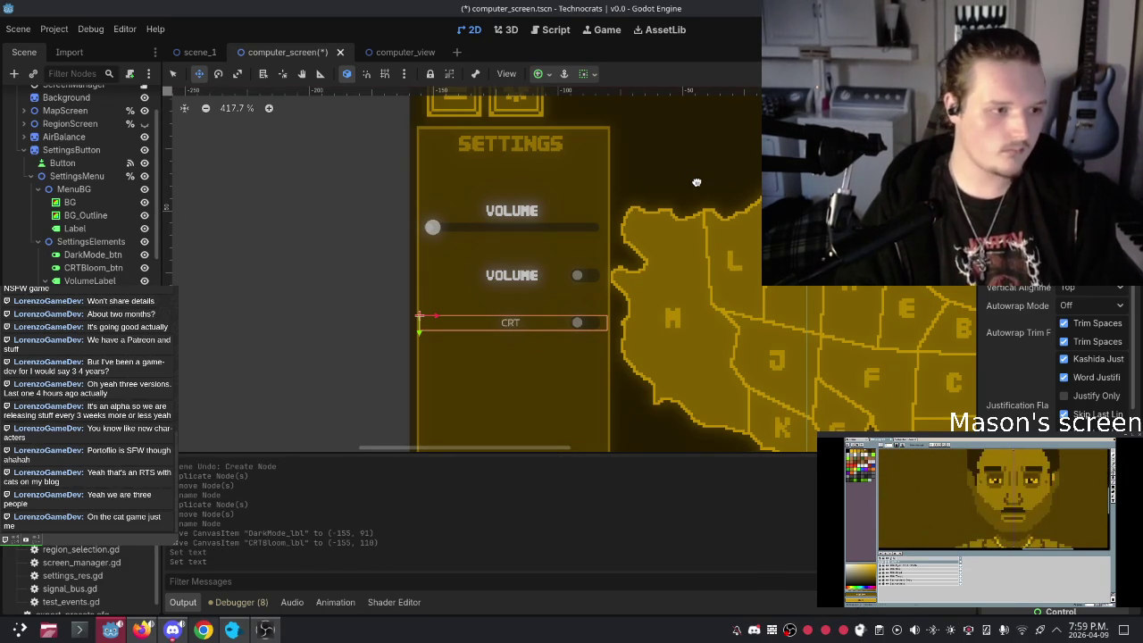
{"action": "type", "text": " B"}
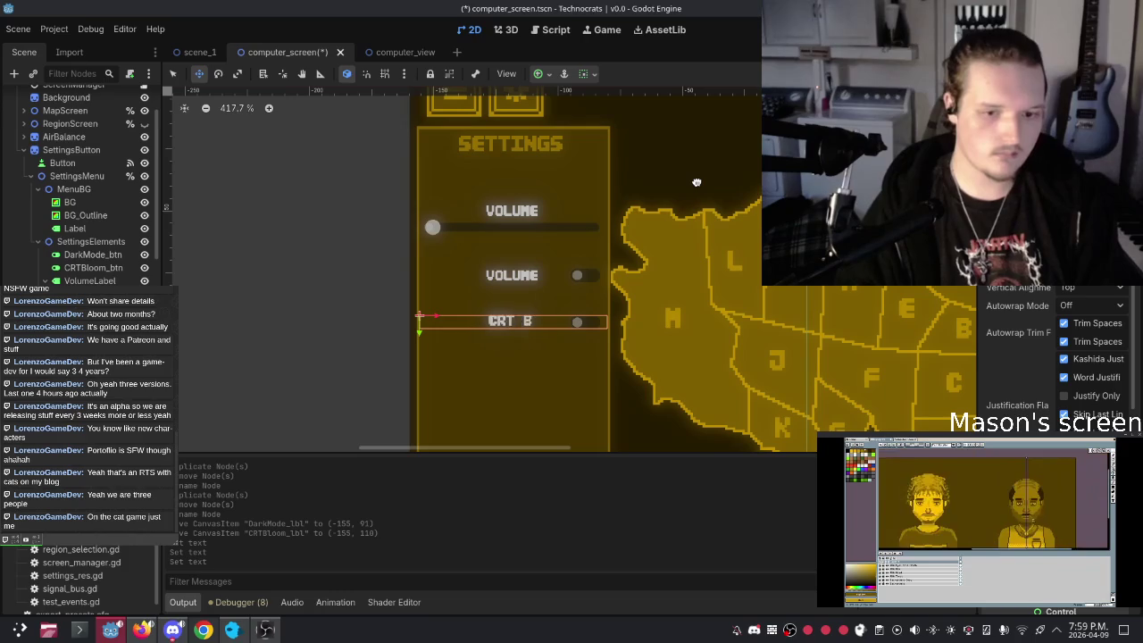
{"action": "type", "text": "LOOM"}
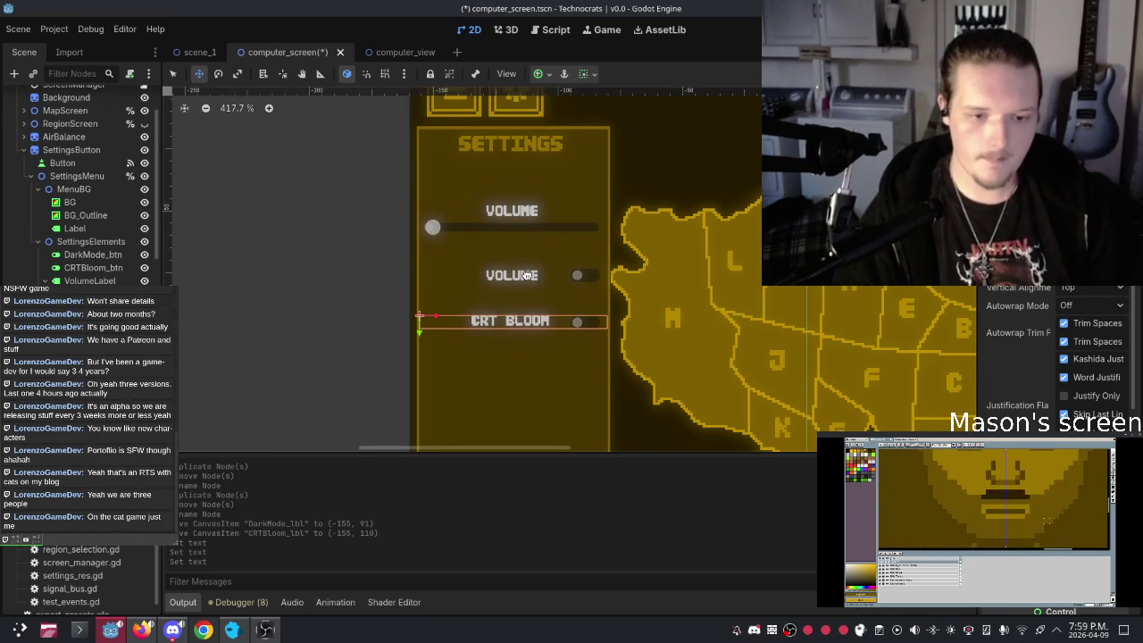
{"action": "left_click_drag", "start_coordinate": [419, 332], "coordinate": [421, 334]}
{"action": "key", "text": "Up"}
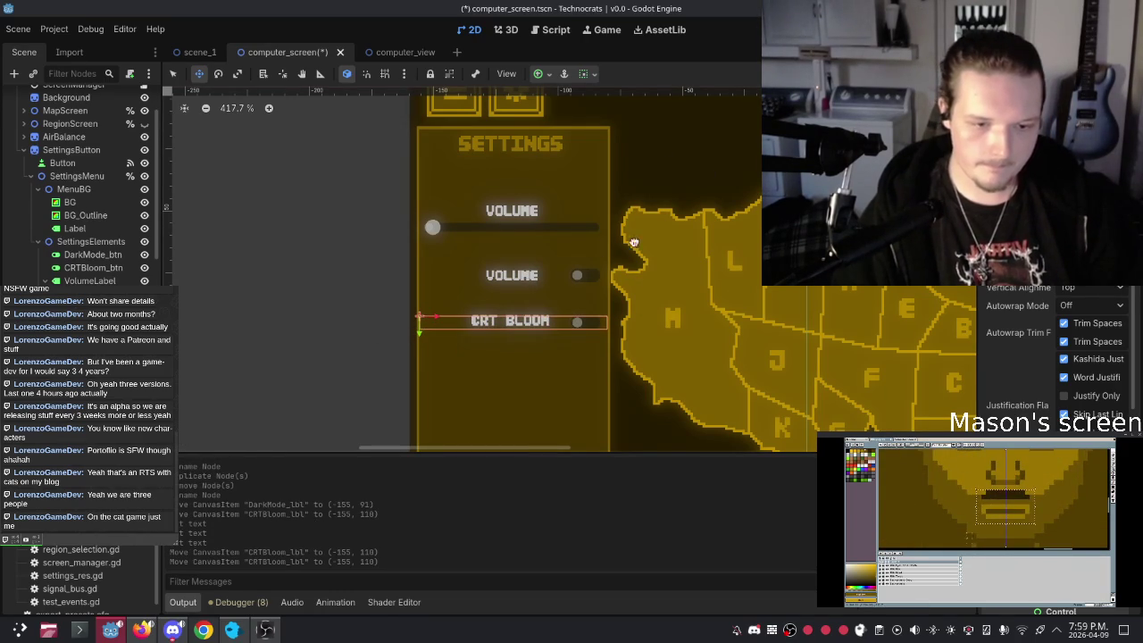
{"action": "key", "text": "Down"}
{"action": "key", "text": "Escape"}
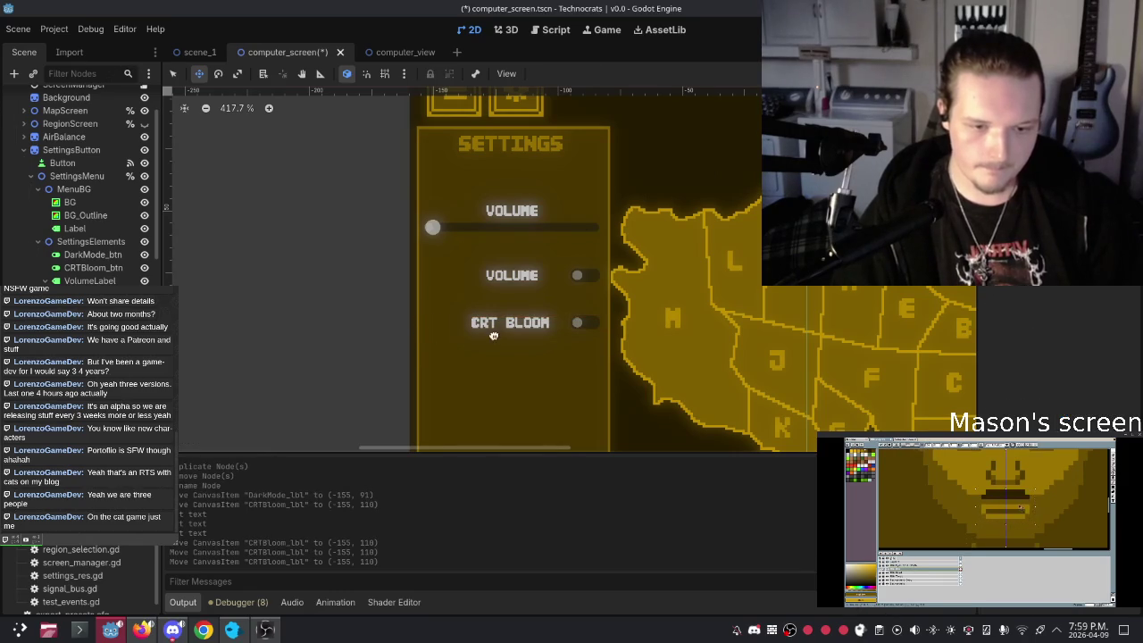
{"action": "left_click", "coordinate": [524, 270]}
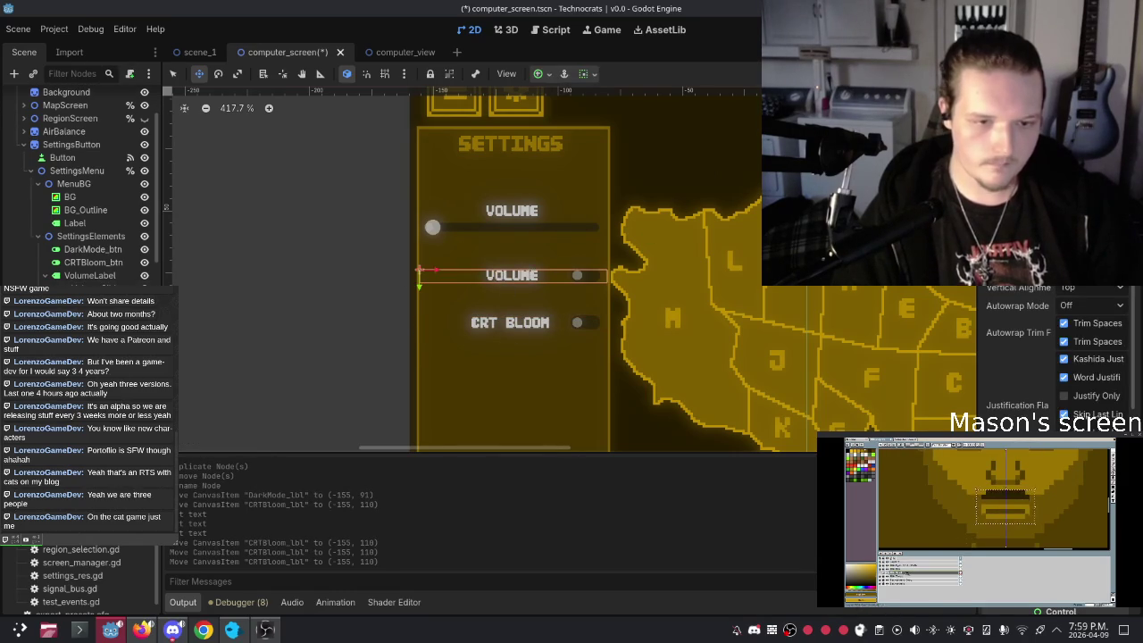
Step: Replace the duplicate label's text with DARK MODE
{"action": "key", "text": "ctrl+a"}
{"action": "key", "text": "BackSpace"}
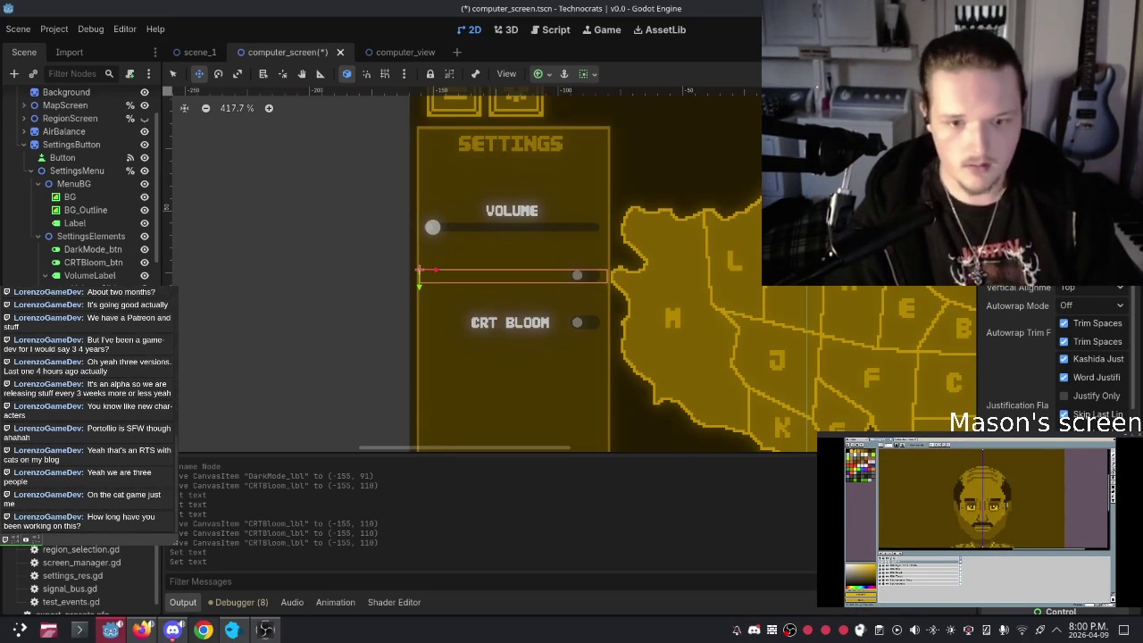
{"action": "type", "text": "DARK MO"}
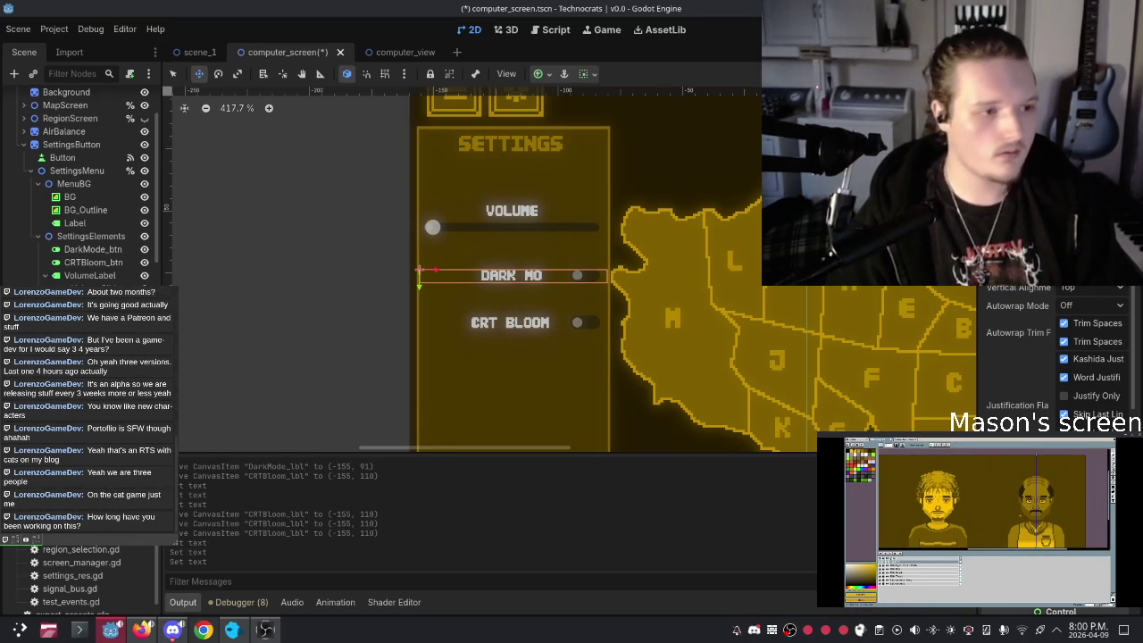
{"action": "type", "text": "DE"}
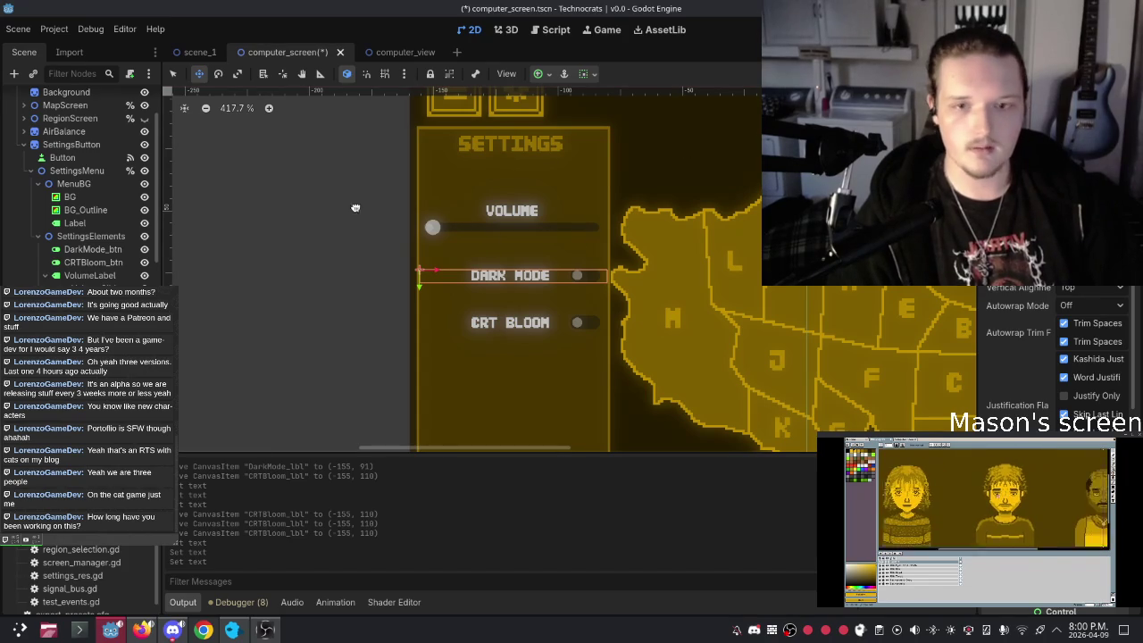
Step: Zoom the canvas to check the labels, then run the project with F5
{"action": "scroll", "coordinate": [682, 185], "scroll_direction": "down", "scroll_amount": 5}
{"action": "scroll", "coordinate": [682, 186], "scroll_direction": "up", "scroll_amount": 6}
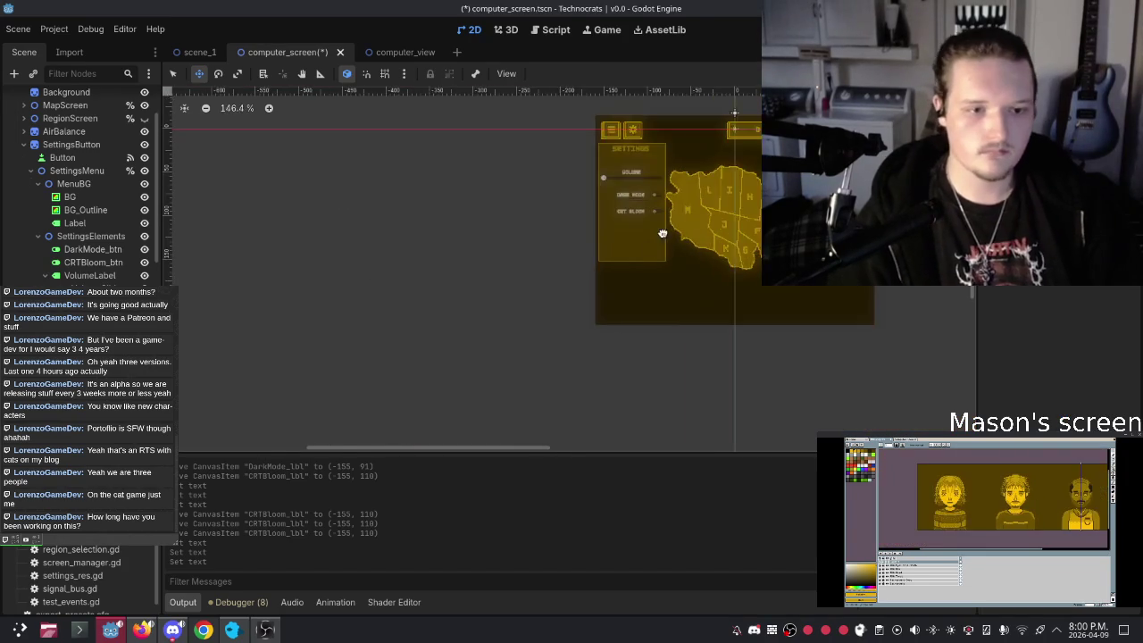
{"action": "scroll", "coordinate": [560, 281], "scroll_direction": "down", "scroll_amount": 2}
{"action": "scroll", "coordinate": [408, 299], "scroll_direction": "up", "scroll_amount": 5}
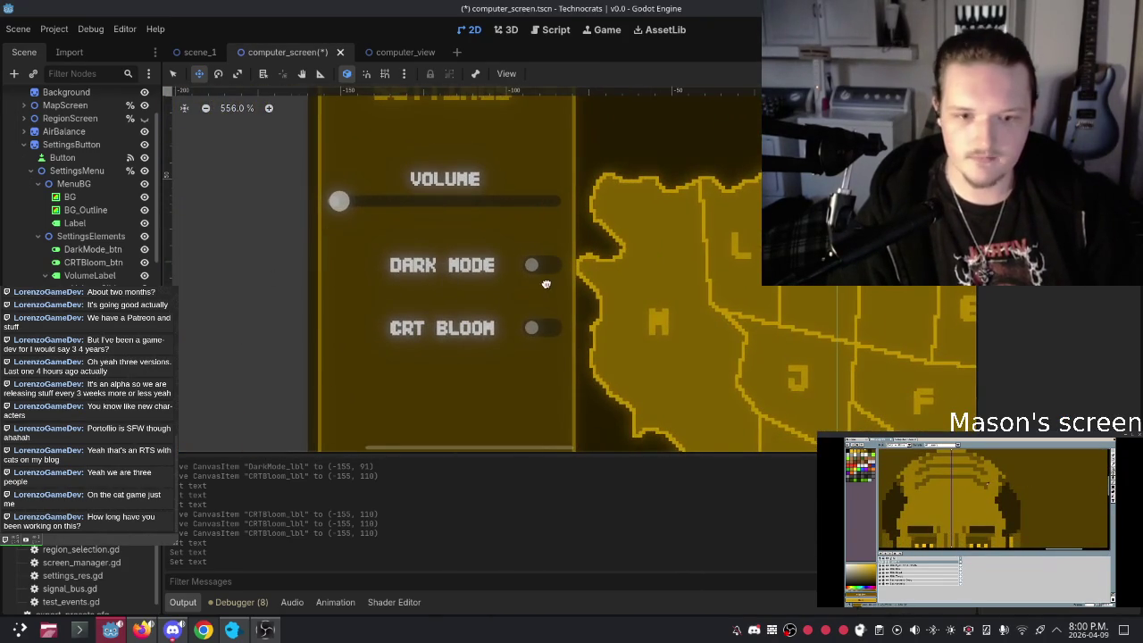
{"action": "scroll", "coordinate": [653, 310], "scroll_direction": "down", "scroll_amount": 6}
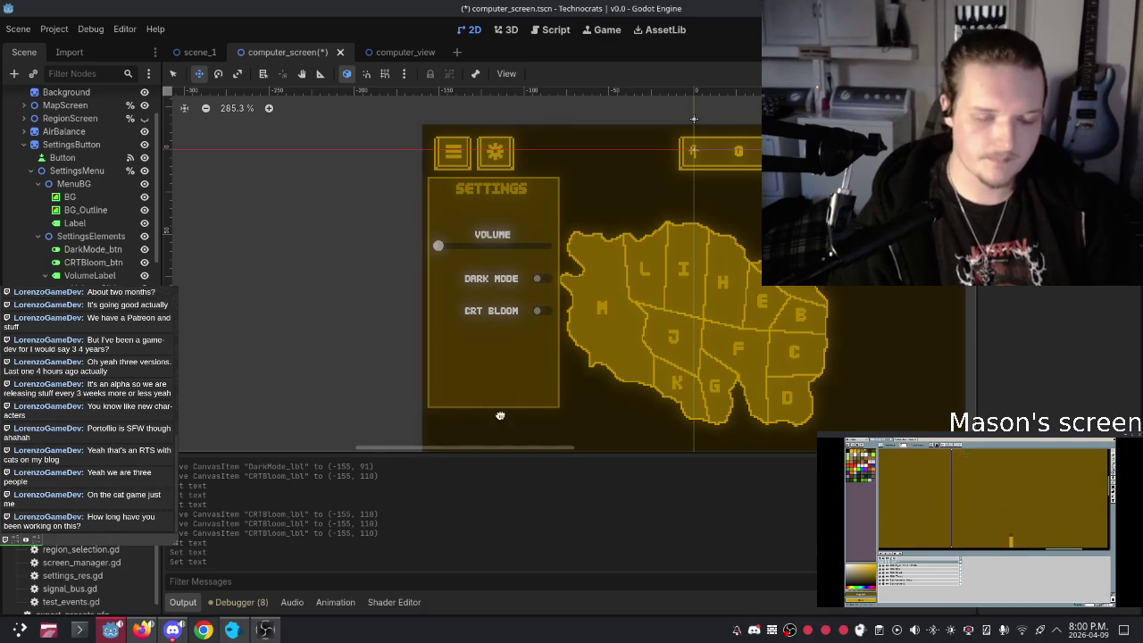
{"action": "key", "text": "F5"}
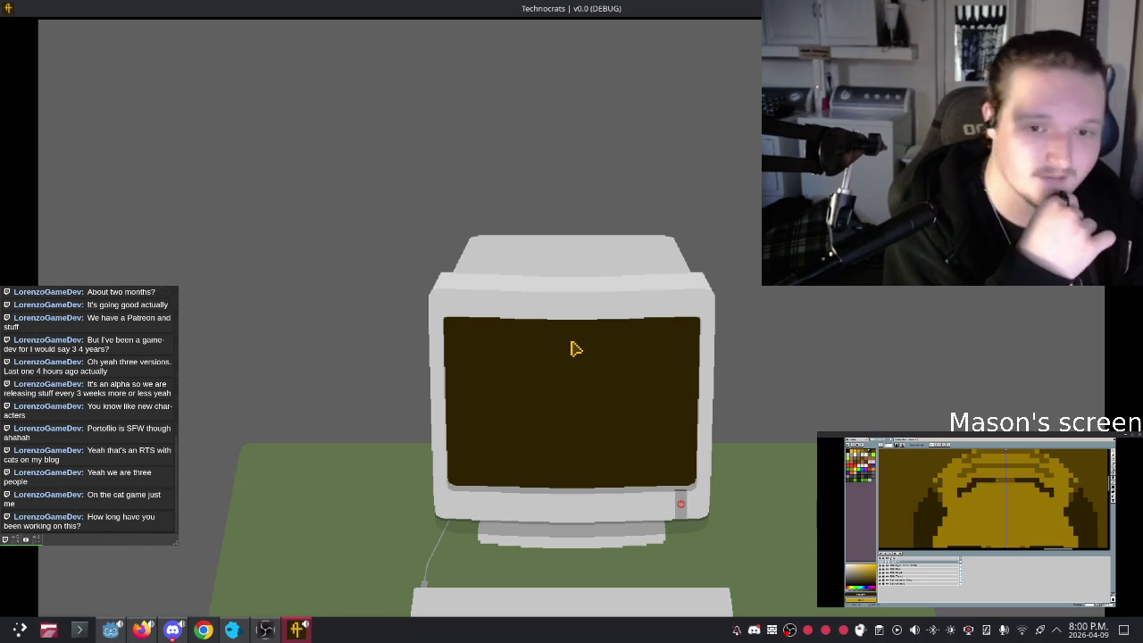
Step: Power on the monitor, flip DARK MODE and CRT BLOOM on and off, and adjust the volume slider
{"action": "left_click", "coordinate": [676, 502]}
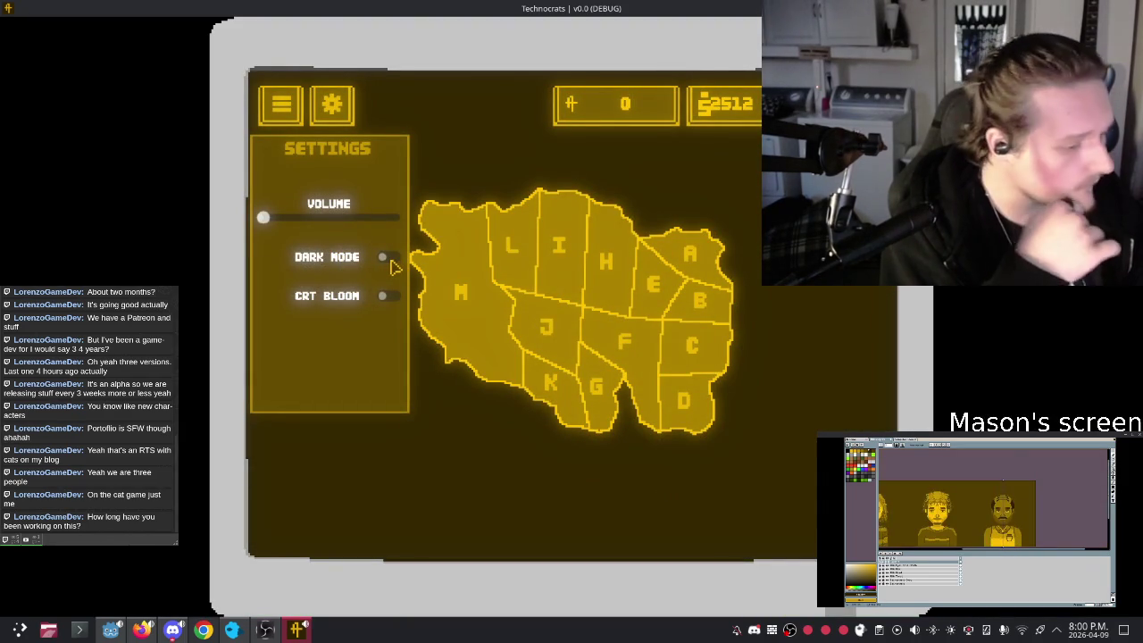
{"action": "left_click", "coordinate": [387, 258]}
{"action": "left_click", "coordinate": [389, 259]}
{"action": "left_click", "coordinate": [389, 298]}
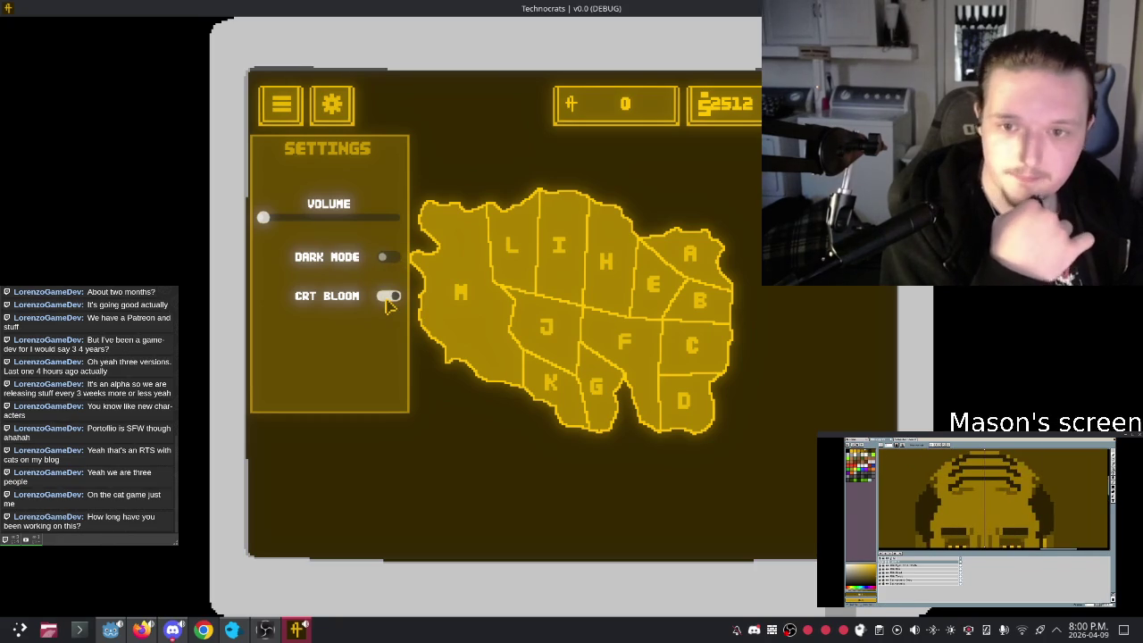
{"action": "left_click", "coordinate": [389, 300]}
{"action": "mouse_move", "coordinate": [262, 218]}
{"action": "left_mouse_down"}
{"action": "mouse_move", "coordinate": [393, 217]}
{"action": "mouse_move", "coordinate": [292, 223]}
{"action": "mouse_move", "coordinate": [384, 212]}
{"action": "left_mouse_up"}
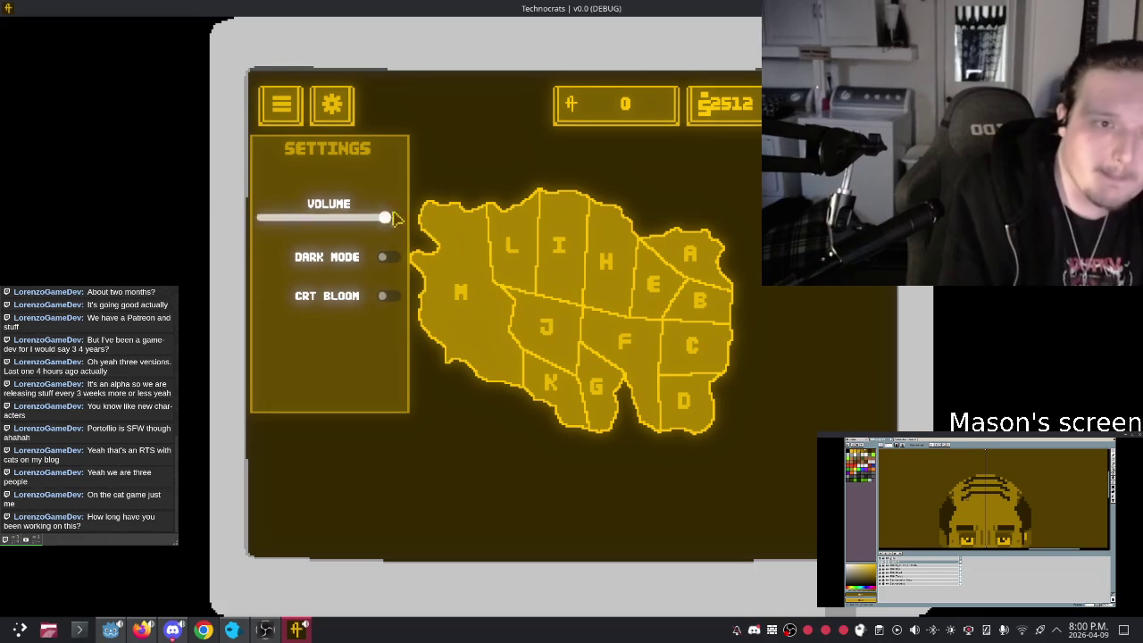
{"action": "left_click_drag", "start_coordinate": [384, 217], "coordinate": [349, 222]}
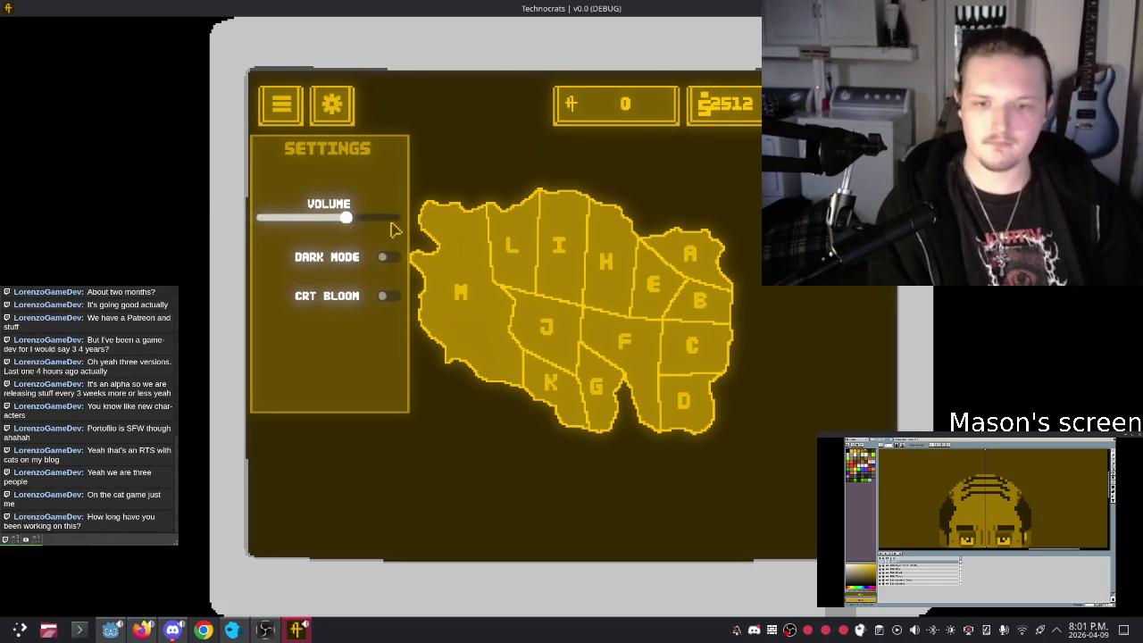
Step: Open and close the settings panel several times, then quit the game
{"action": "left_click", "coordinate": [332, 107]}
{"action": "left_click", "coordinate": [332, 107]}
{"action": "left_click", "coordinate": [332, 107]}
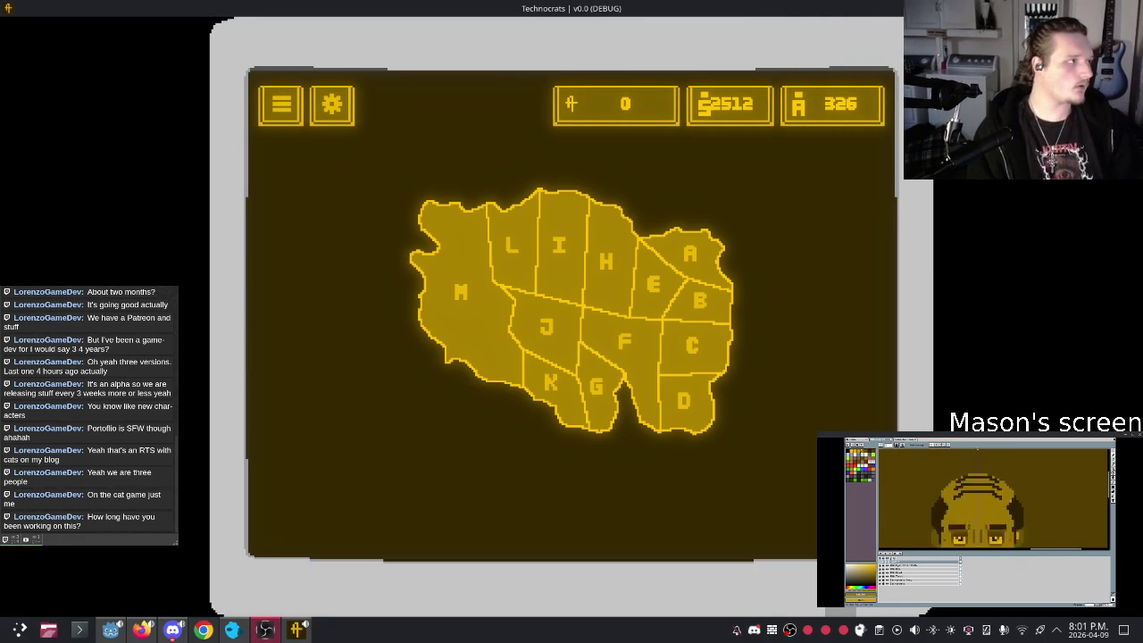
{"action": "left_click", "coordinate": [334, 107]}
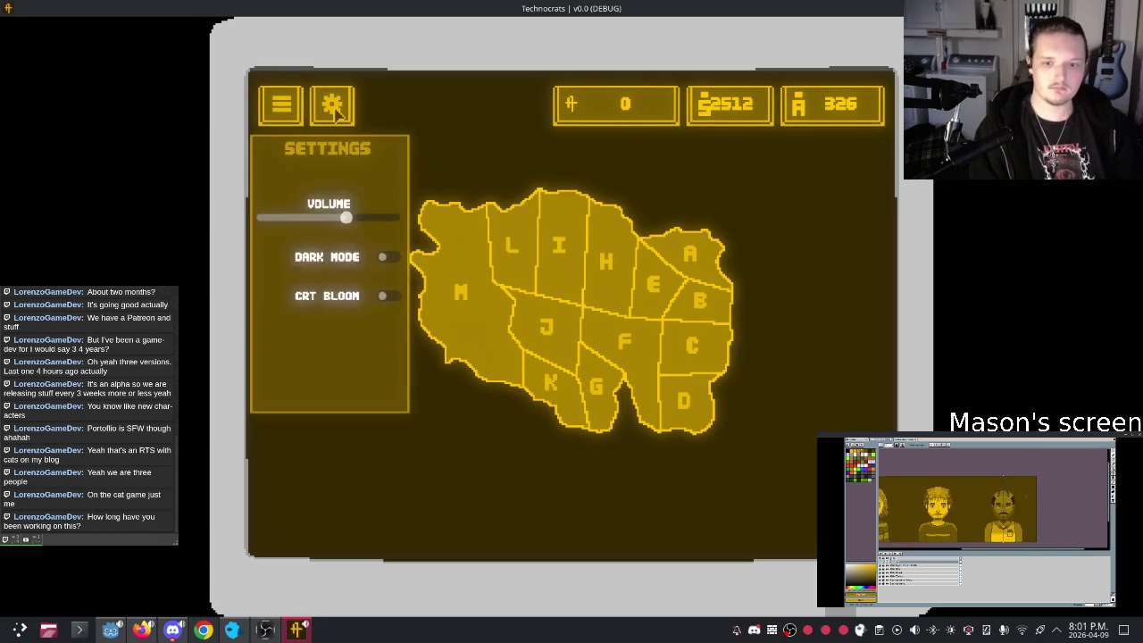
{"action": "left_click", "coordinate": [334, 107]}
{"action": "left_click", "coordinate": [334, 107]}
{"action": "left_click", "coordinate": [335, 109]}
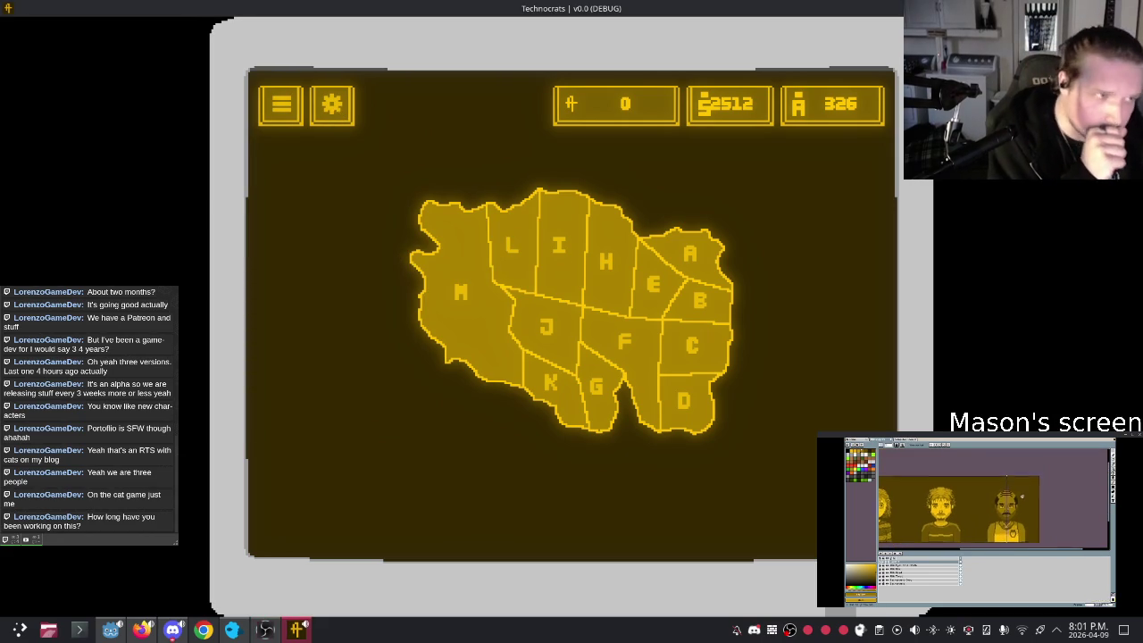
{"action": "key", "text": "alt+F4"}
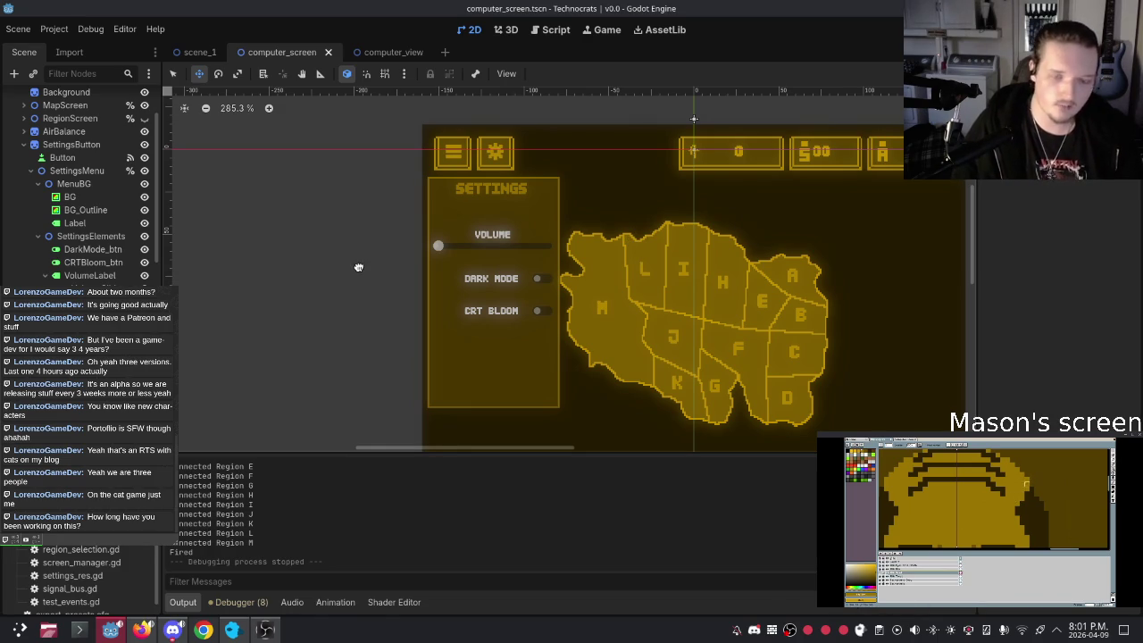
{"action": "left_click_drag", "start_coordinate": [633, 216], "coordinate": [609, 220]}
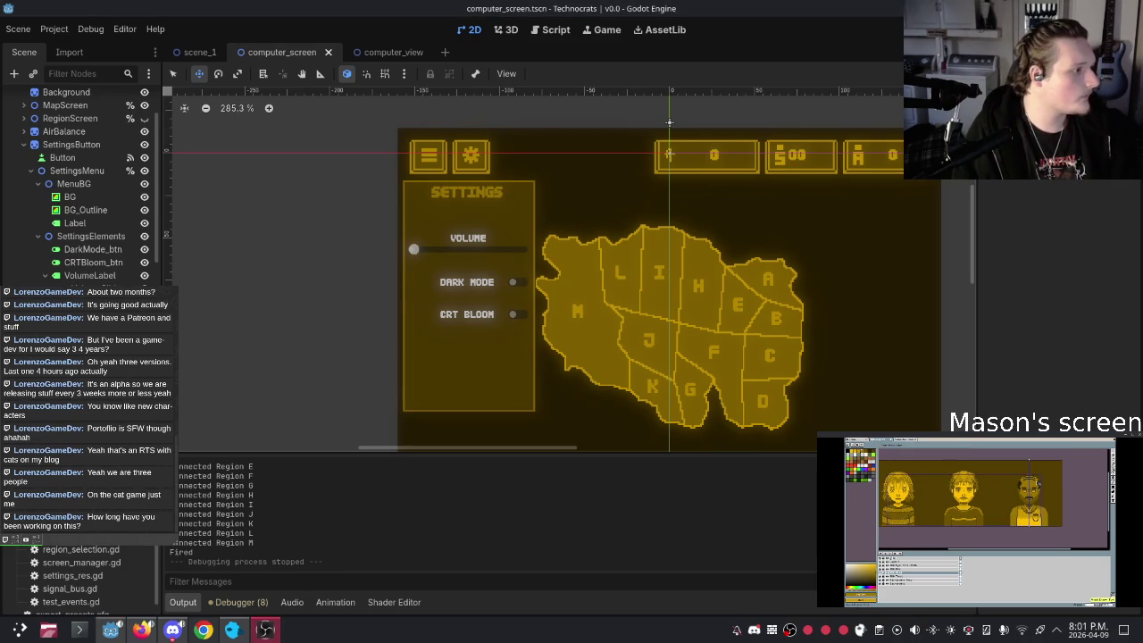
{"action": "left_click", "coordinate": [172, 629]}
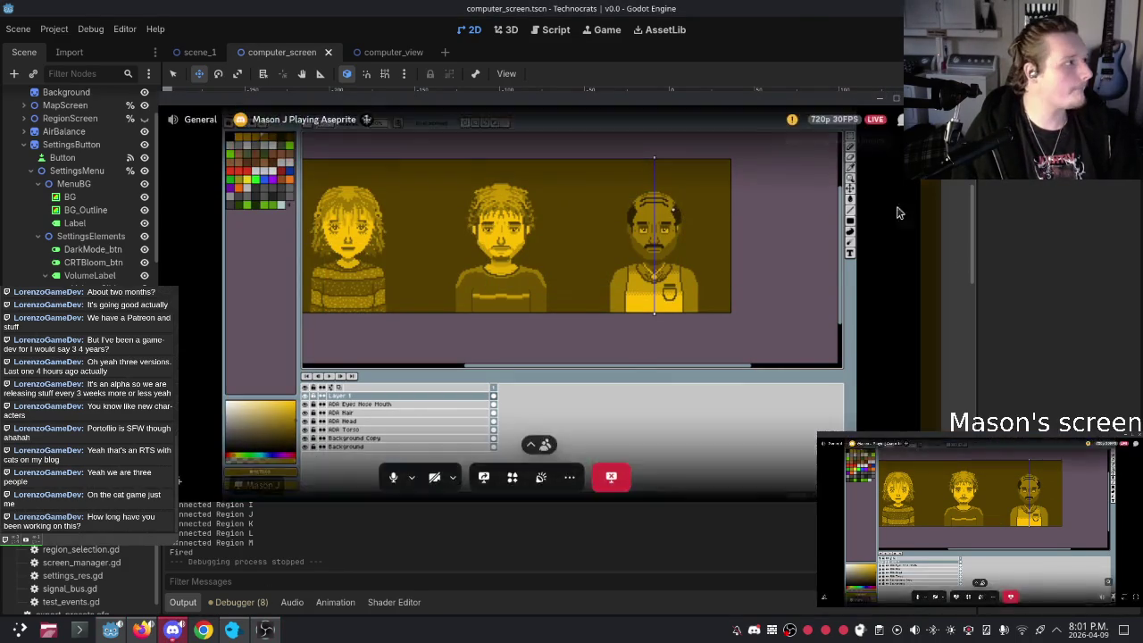
{"action": "left_click", "coordinate": [1027, 282]}
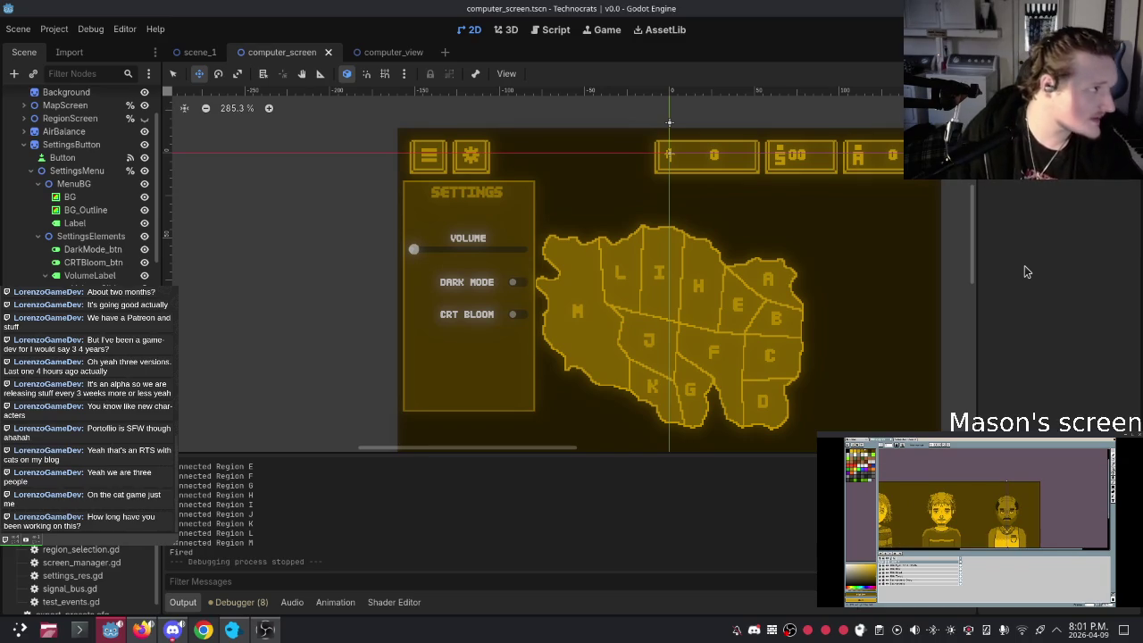
Step: Rerun the game, dismiss Settings, view Region I and go back to the map, then stop with F8
{"action": "key", "text": "F5"}
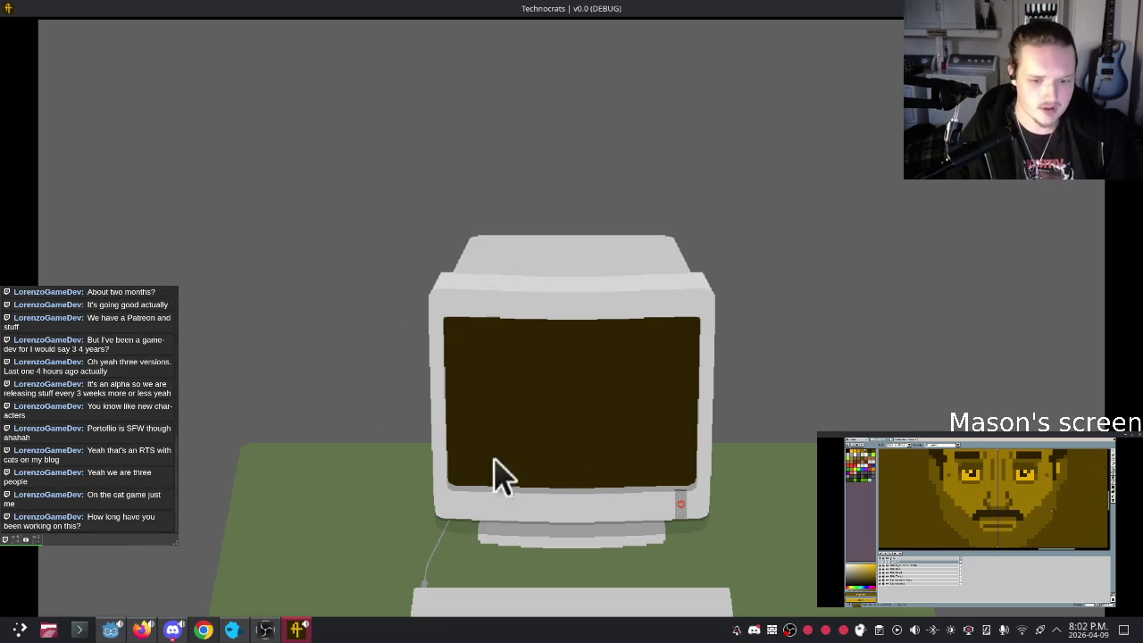
{"action": "left_click", "coordinate": [681, 502]}
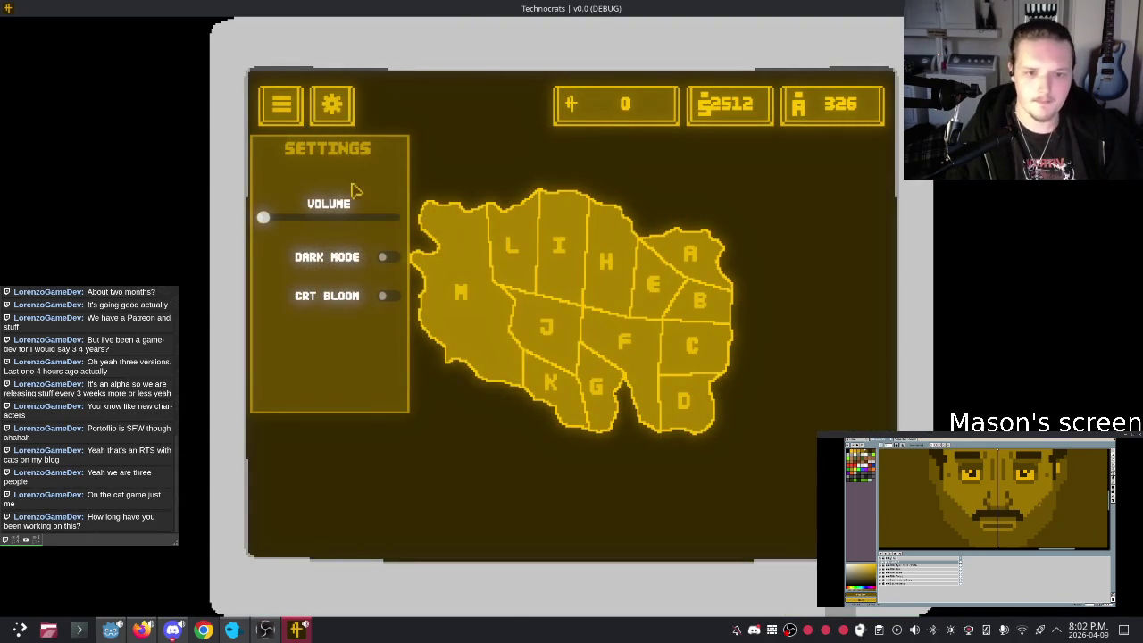
{"action": "key", "text": "Escape"}
{"action": "left_click", "coordinate": [571, 290]}
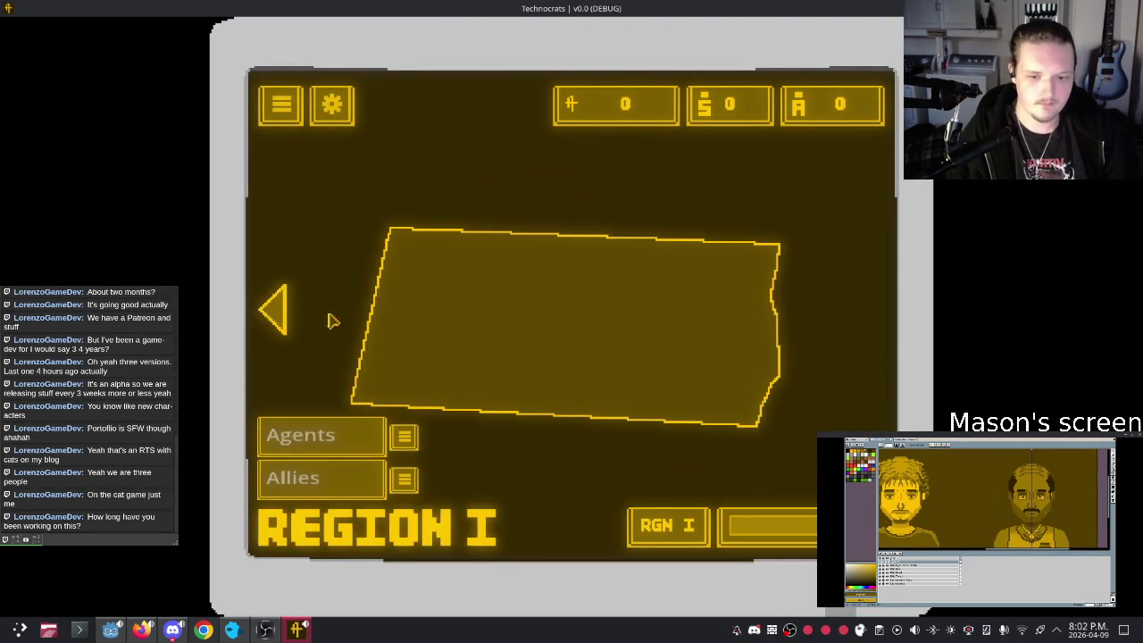
{"action": "left_click", "coordinate": [279, 306]}
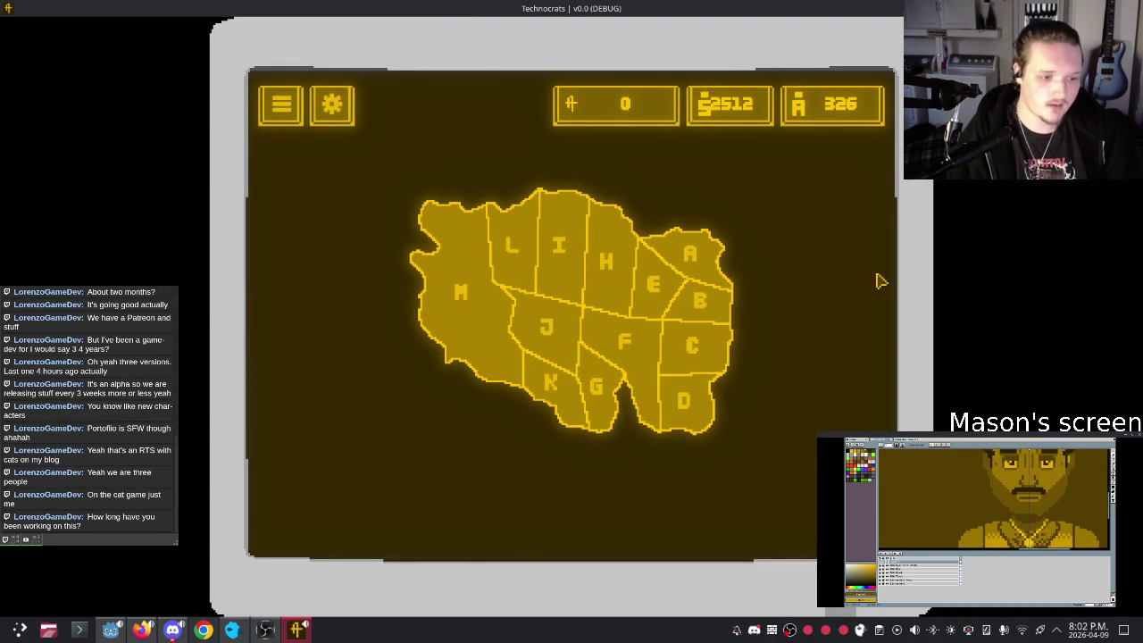
{"action": "key", "text": "F8"}
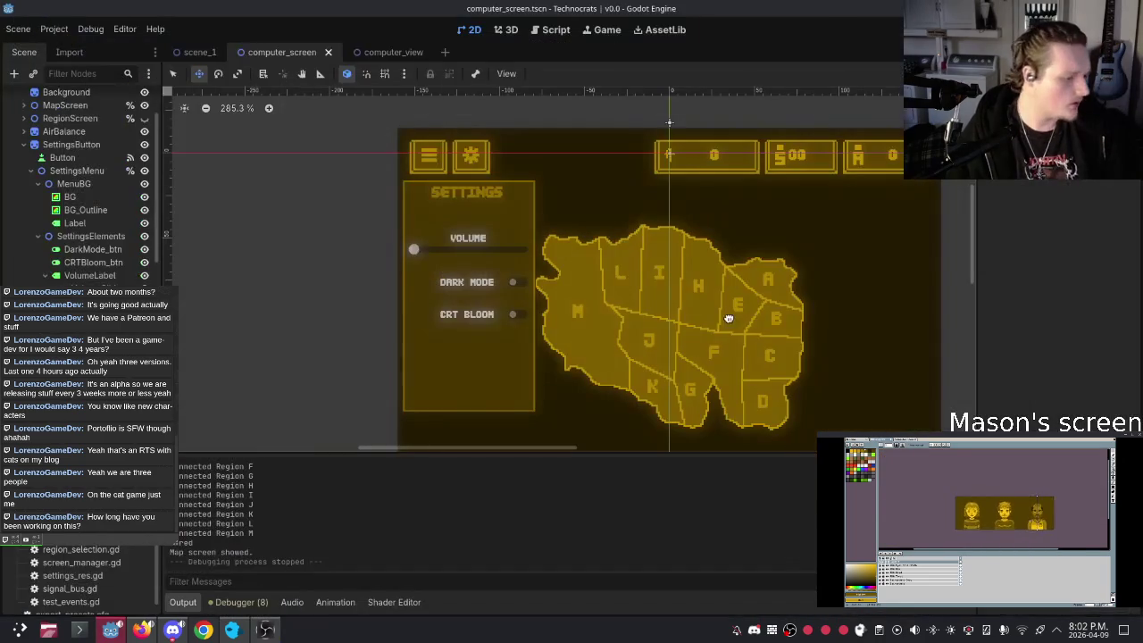
Step: Return to the computer_screen scene and select the DARK MODE label in Select mode
{"action": "scroll", "coordinate": [554, 303], "scroll_direction": "up", "scroll_amount": 5}
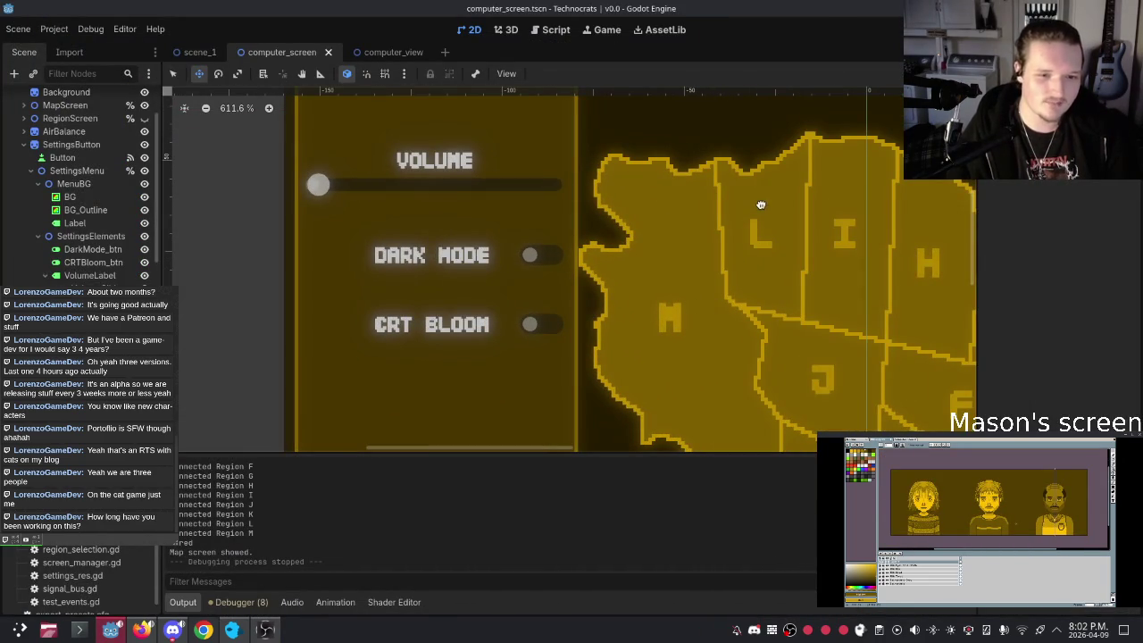
{"action": "scroll", "coordinate": [762, 170], "scroll_direction": "down", "scroll_amount": 3}
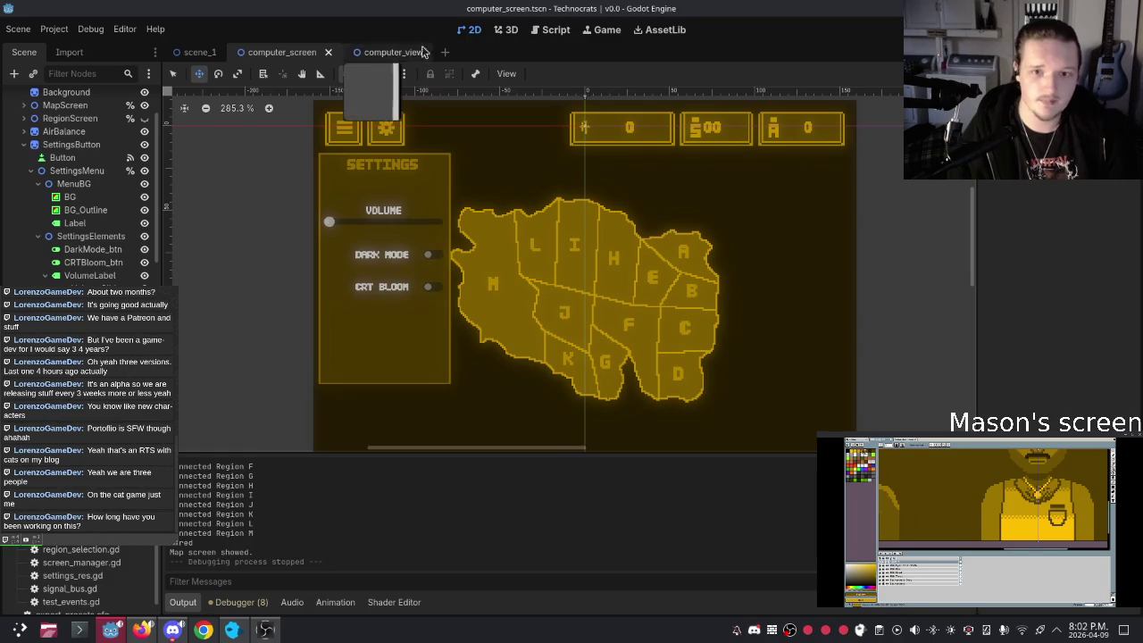
{"action": "left_click", "coordinate": [379, 51]}
{"action": "left_click", "coordinate": [281, 52]}
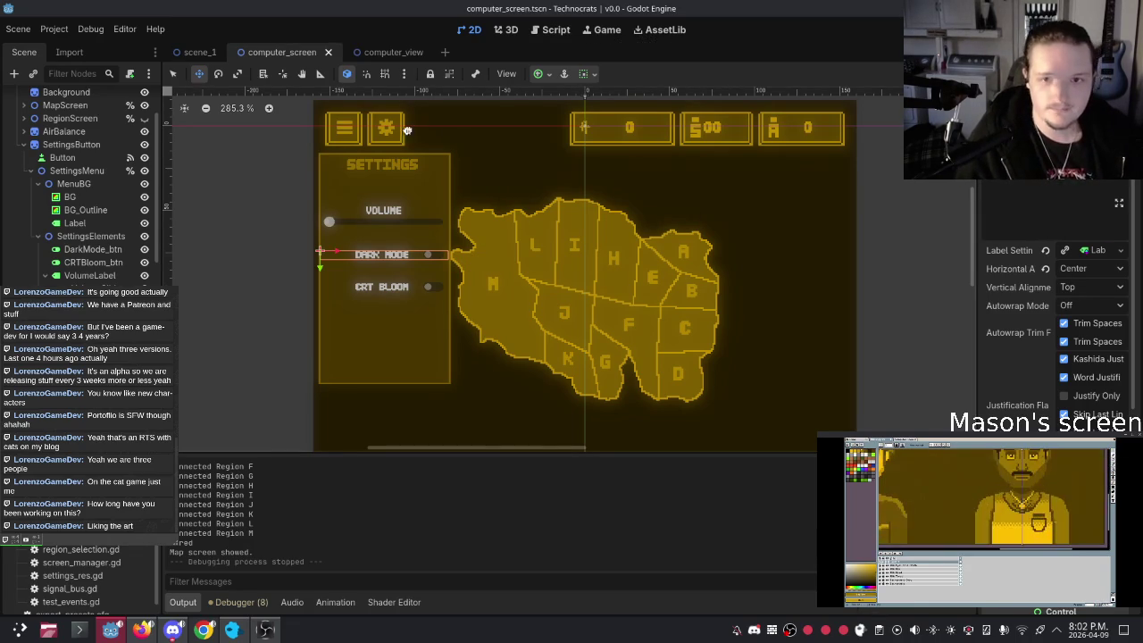
{"action": "left_click", "coordinate": [173, 73]}
{"action": "left_click", "coordinate": [237, 196]}
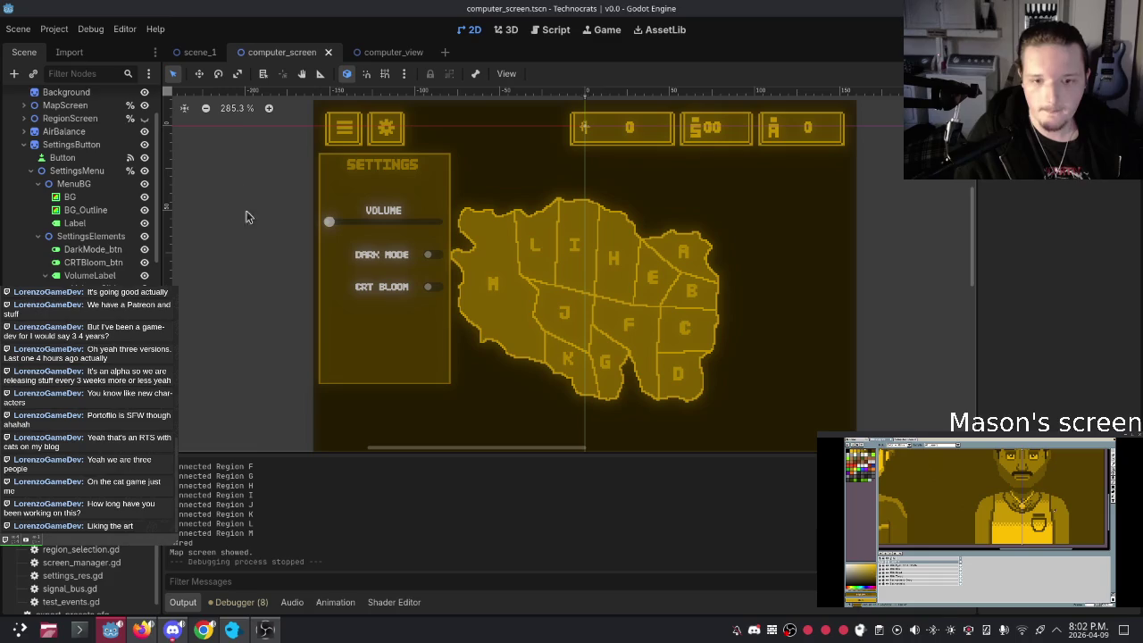
{"action": "left_click", "coordinate": [364, 261]}
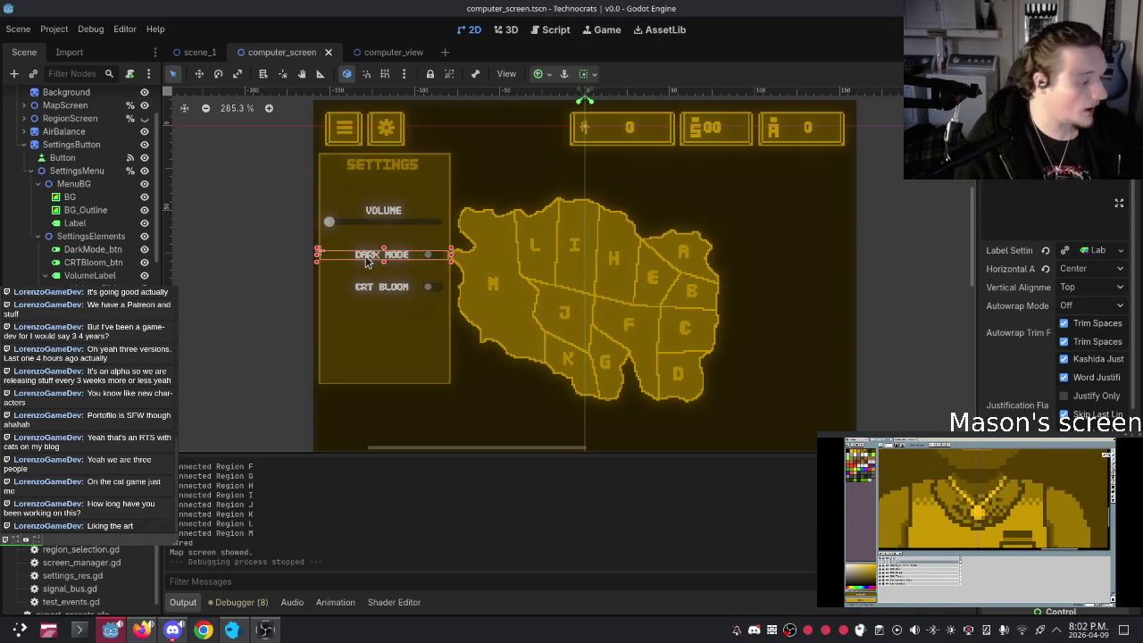